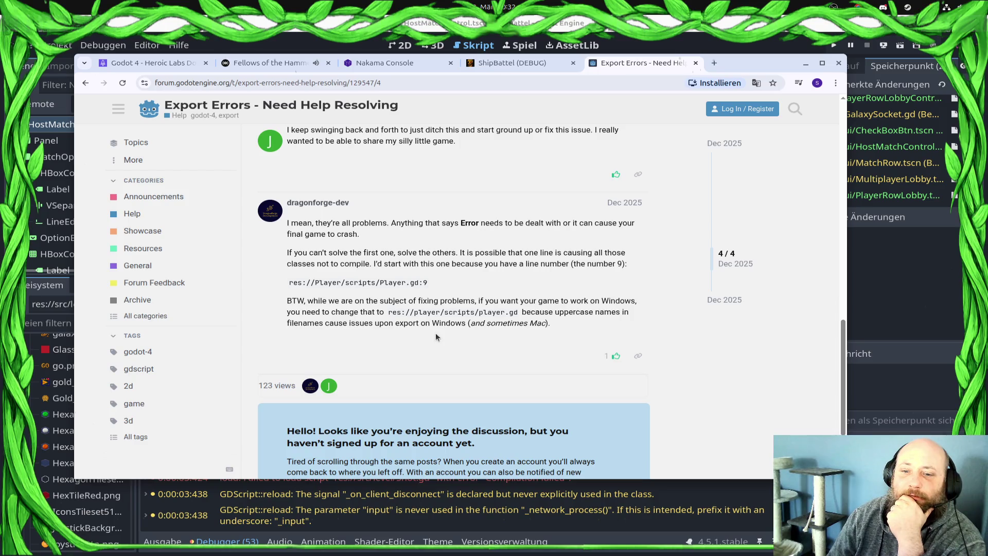
# Return to the web search results for the load error and scroll through them.
pyautogui.scroll(-2, 436, 334)
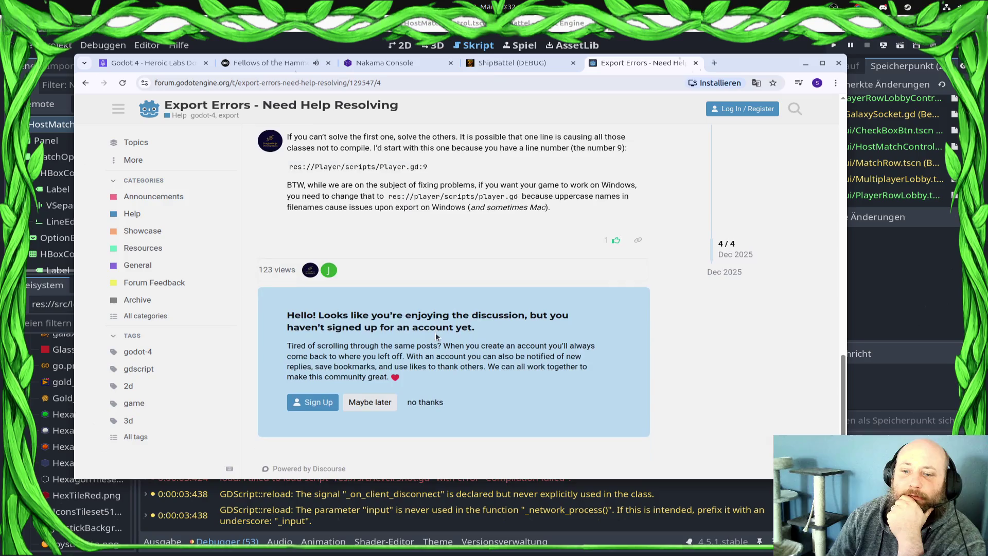
pyautogui.scroll(4, 442, 342)
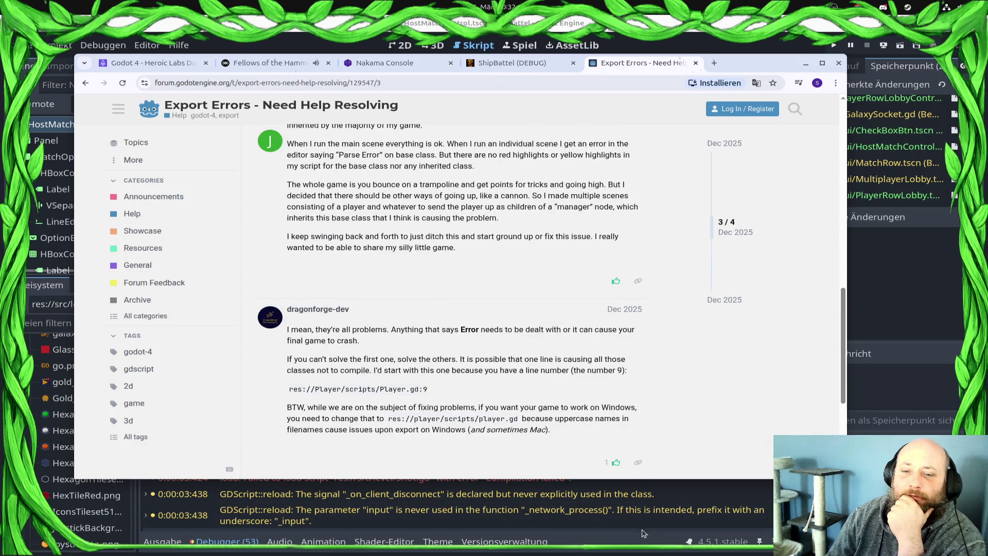
pyautogui.moveTo(650, 524)
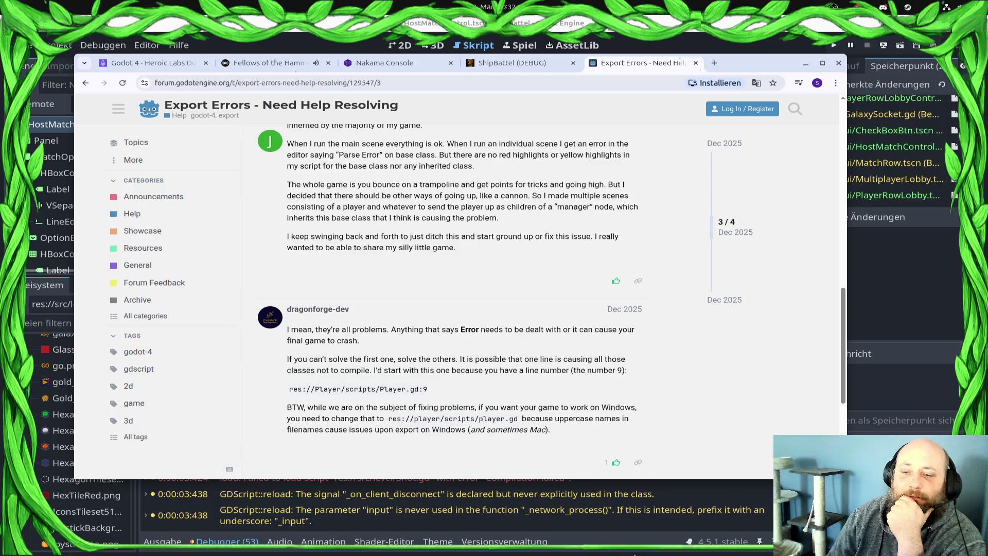
pyautogui.scroll(-4, 594, 419)
pyautogui.scroll(5, 594, 419)
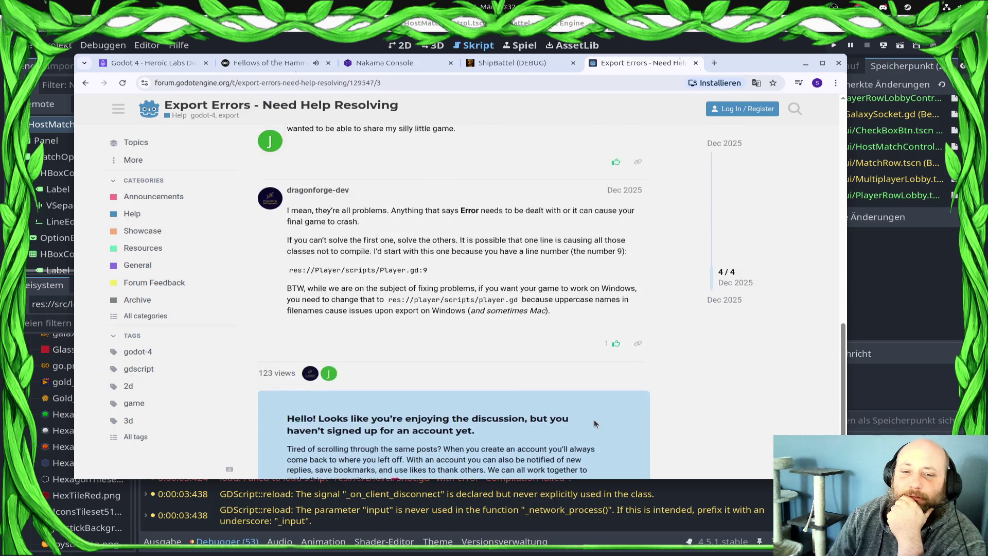
pyautogui.click(86, 82)
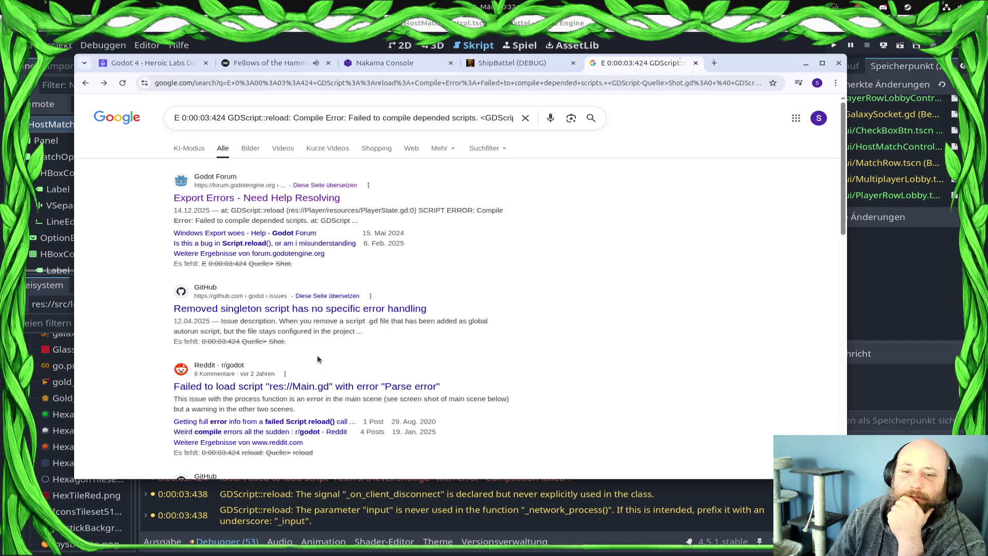
pyautogui.scroll(-2, 318, 359)
pyautogui.scroll(-2, 339, 319)
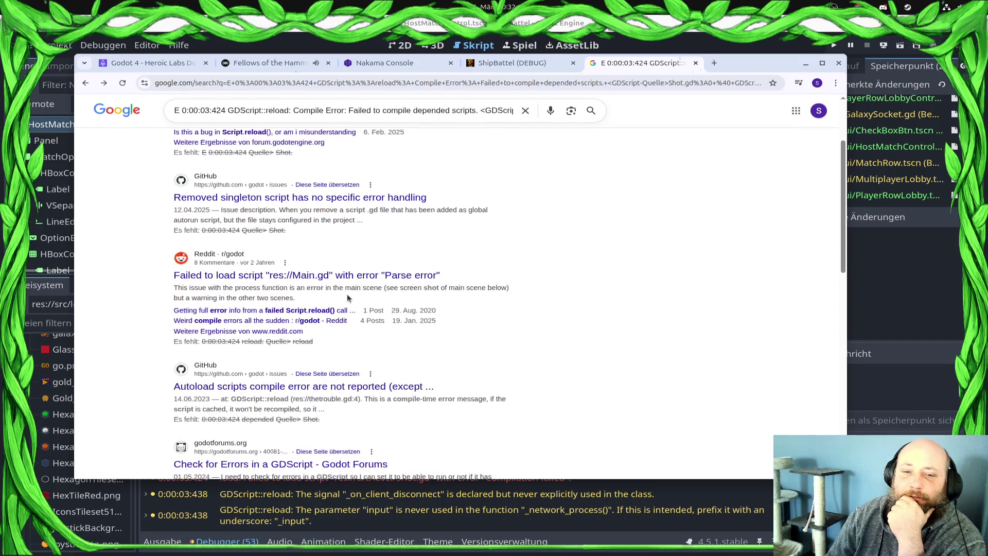
# Read the Reddit thread on Main.gd failing to load, then expand Godot's Shot.gd error.
pyautogui.click(343, 277)
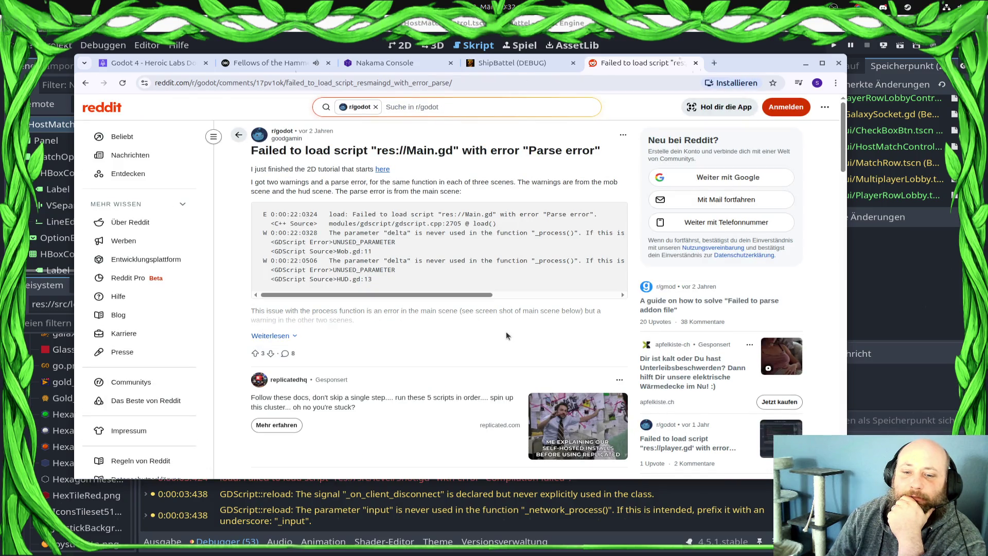
pyautogui.scroll(-8, 502, 336)
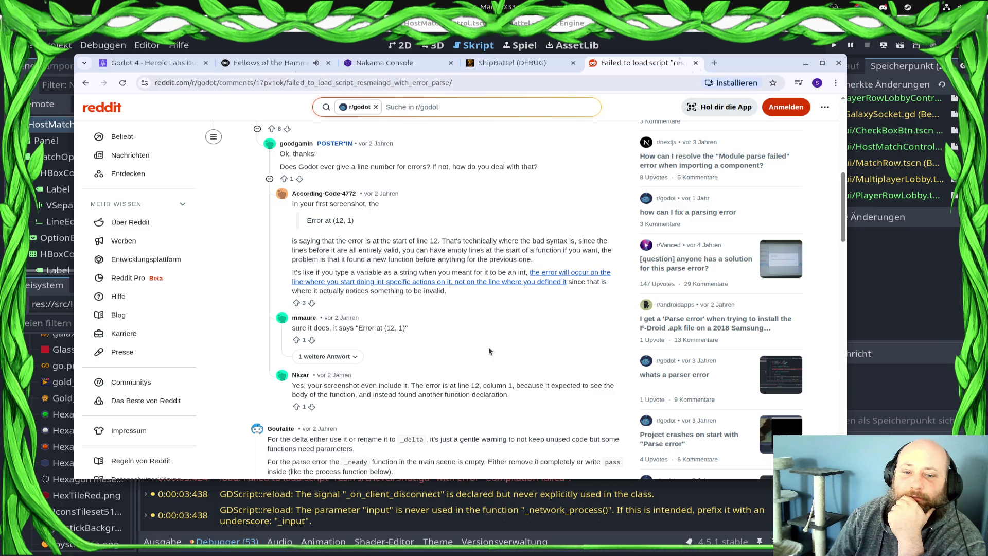
pyautogui.click(542, 512)
pyautogui.click(543, 483)
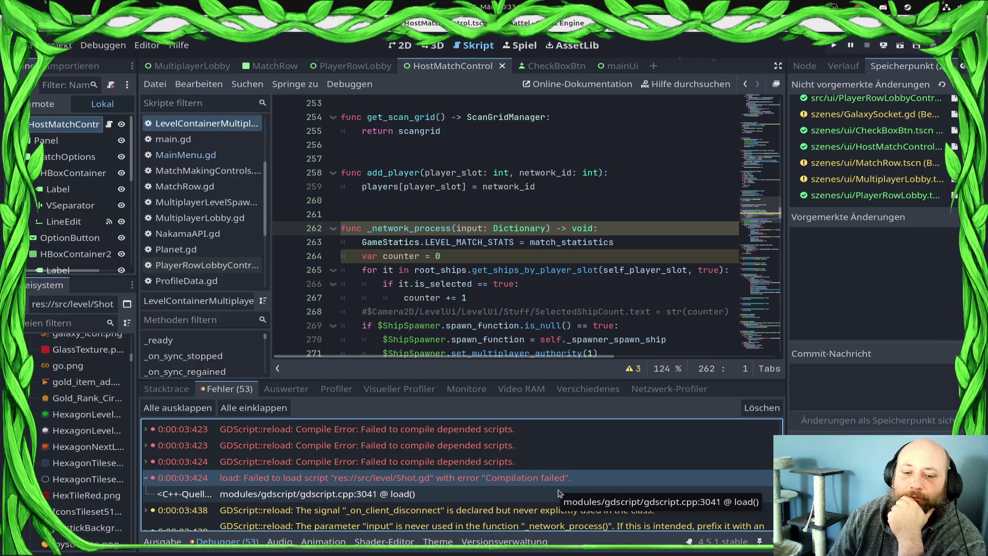
# Copy the Shot.gd load error message from Godot's error list and switch back to the browser.
pyautogui.click(562, 492)
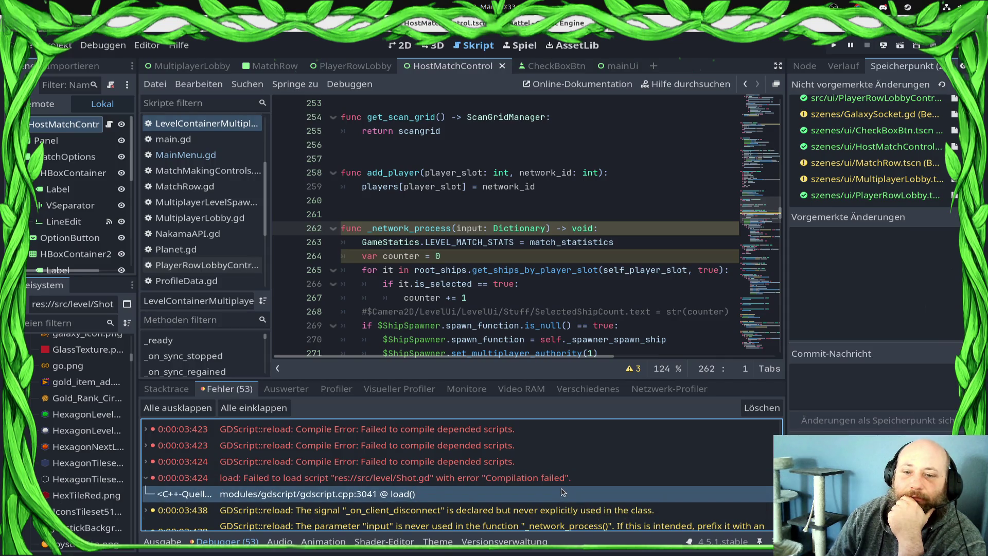
pyautogui.rightClick(562, 492)
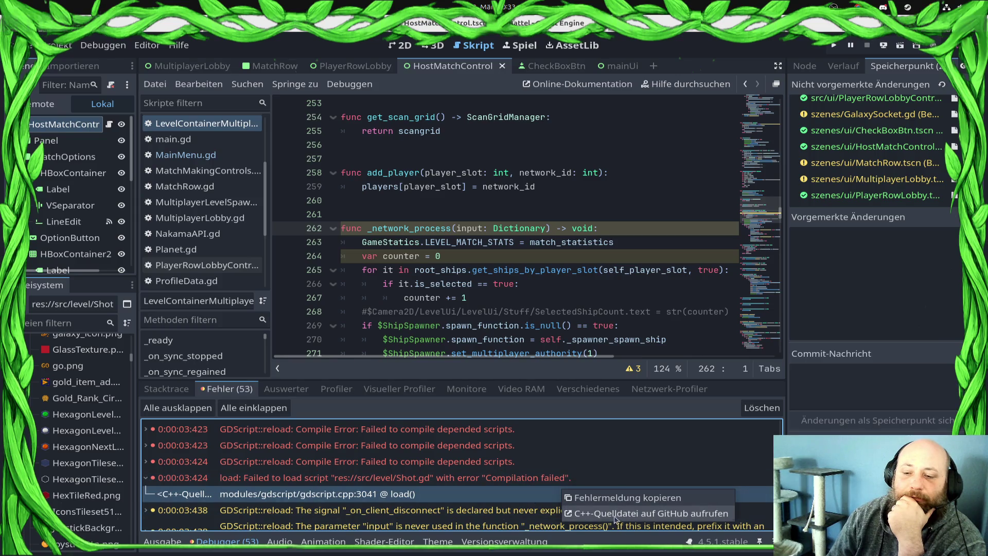
pyautogui.click(604, 502)
pyautogui.hotkey('alt', 'Tab')
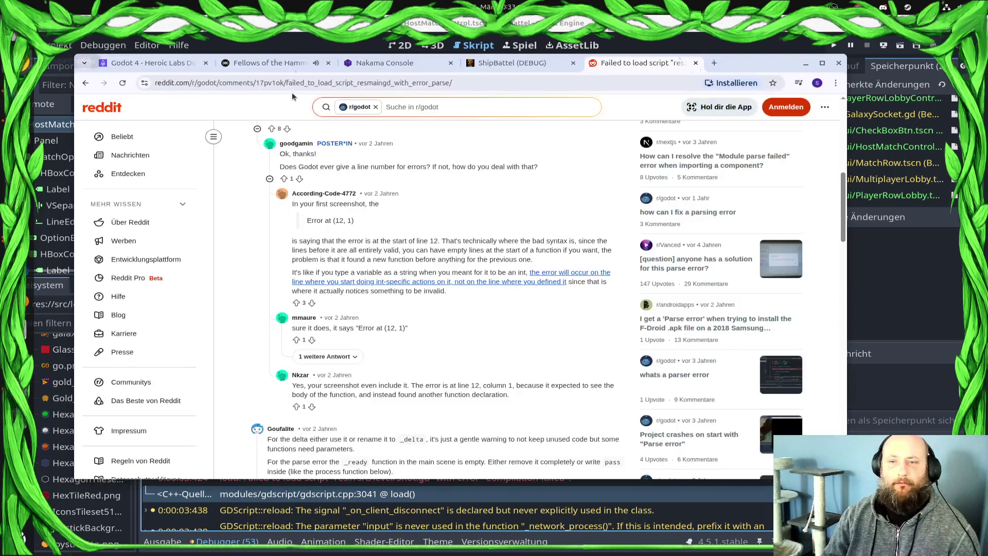
# Google the pasted Shot.gd 'Compilation failed' error, skim the results, and return to Godot.
pyautogui.click(460, 80)
pyautogui.write('E 0:00:03:424 load: Failed to load script "res://src/level/Shot.gd" with error "Compilation failed". <C++-Quelle> modules/gdscript/gdscript.cpp:3041 @ load()')
pyautogui.press('Return')
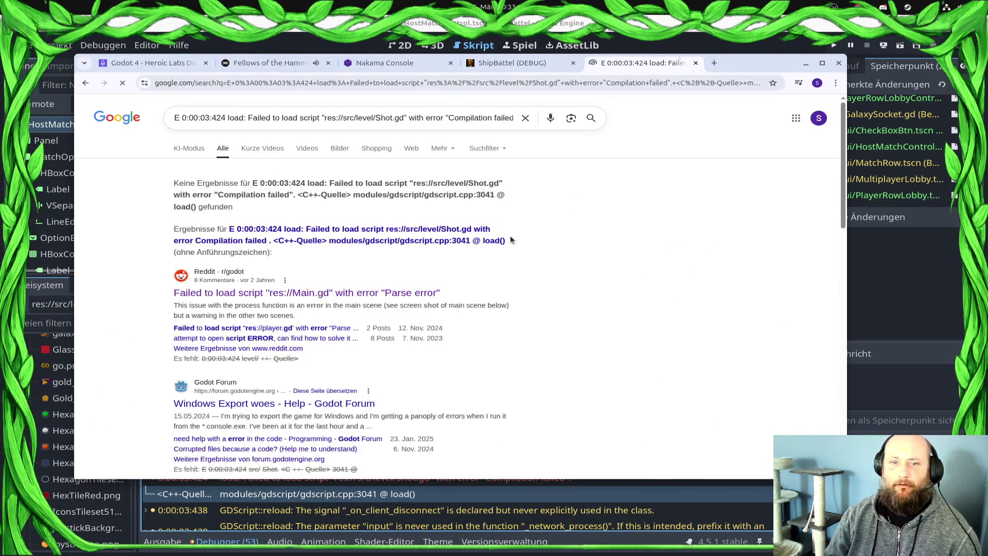
pyautogui.scroll(-3, 286, 303)
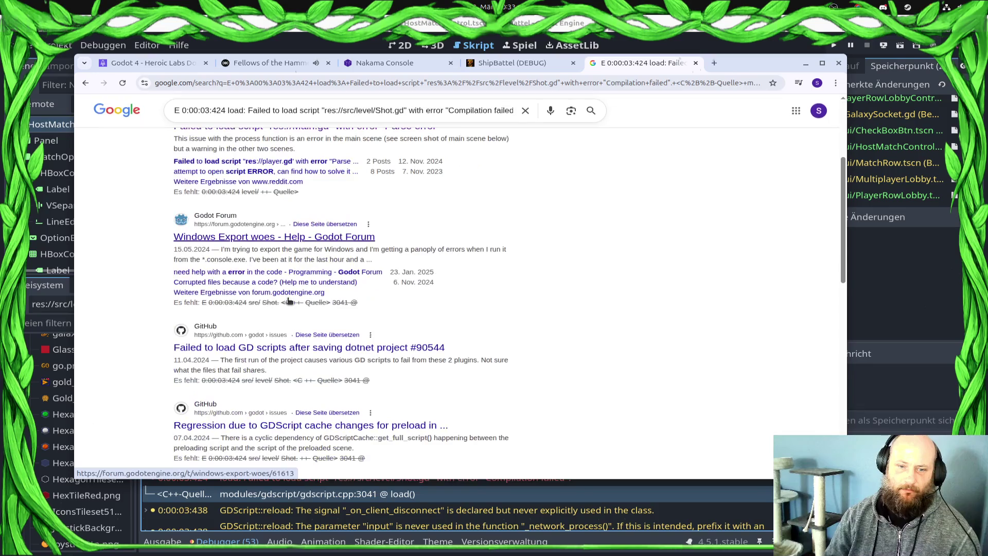
pyautogui.scroll(-3, 186, 212)
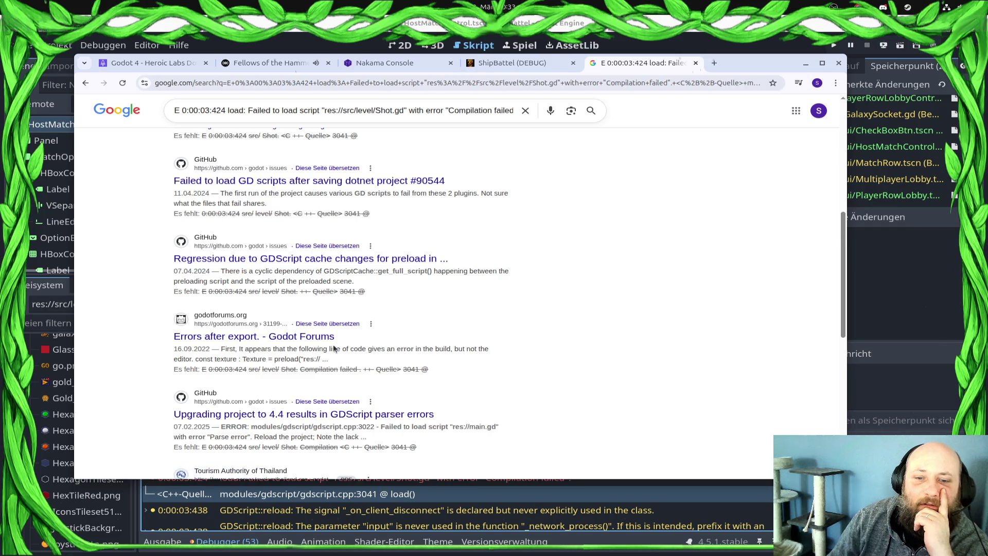
pyautogui.click(593, 530)
pyautogui.scroll(20, 541, 277)
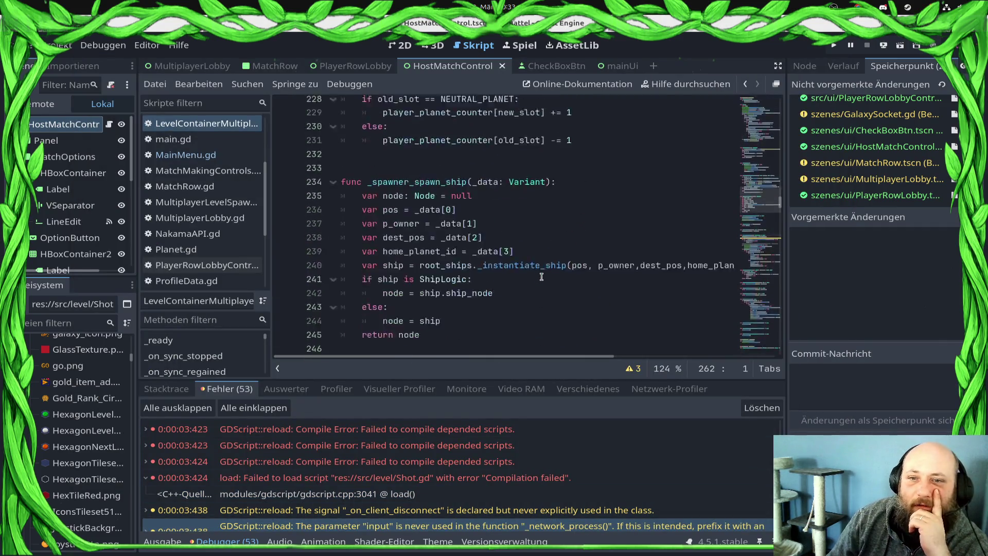
# Switch to the MultiplayerLobby scene and open its MultiplayerLobby.gd script.
pyautogui.scroll(6, 542, 277)
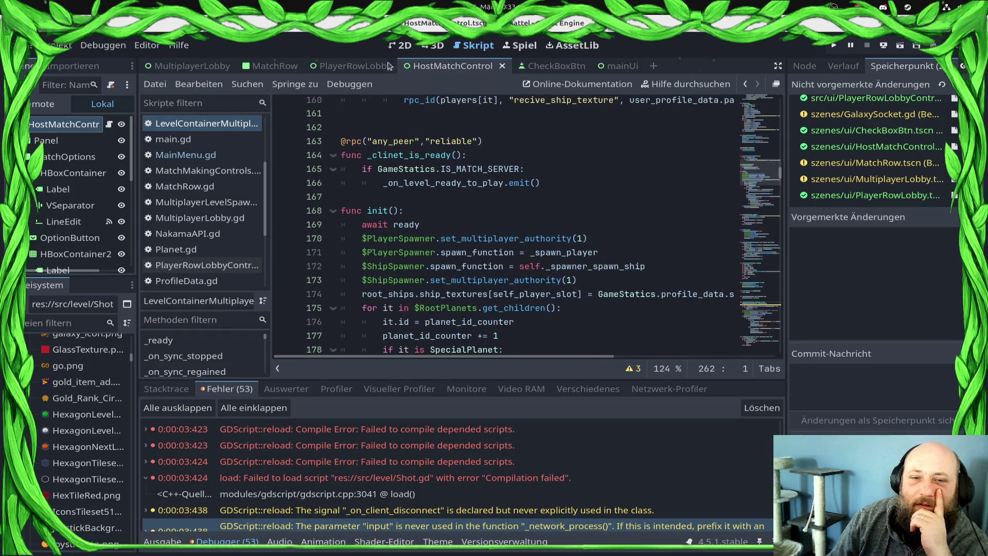
pyautogui.click(191, 66)
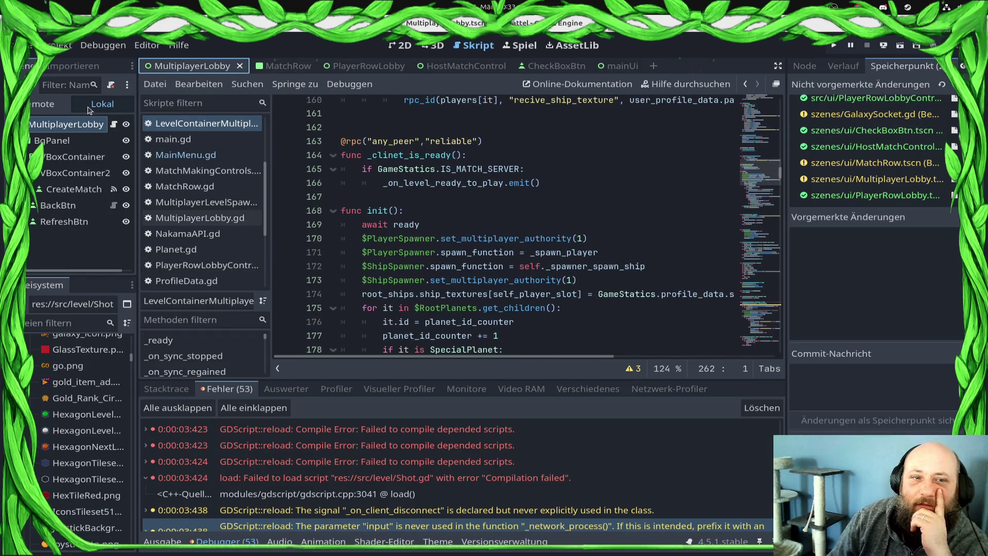
pyautogui.click(115, 125)
pyautogui.scroll(3, 469, 252)
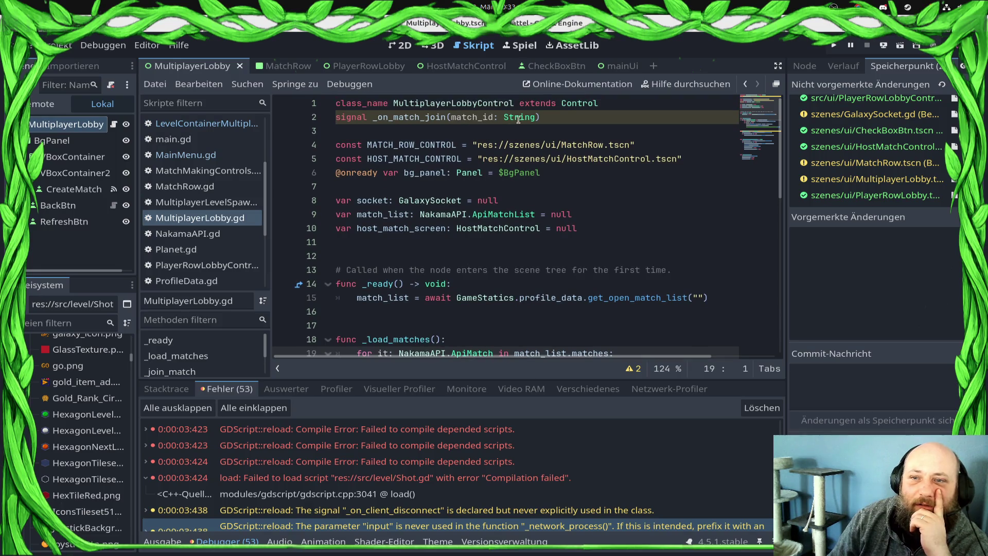
# Remove the NakamaAPI.ApiMatchList type hint from match_list on line 9 and save.
pyautogui.doubleClick(462, 103)
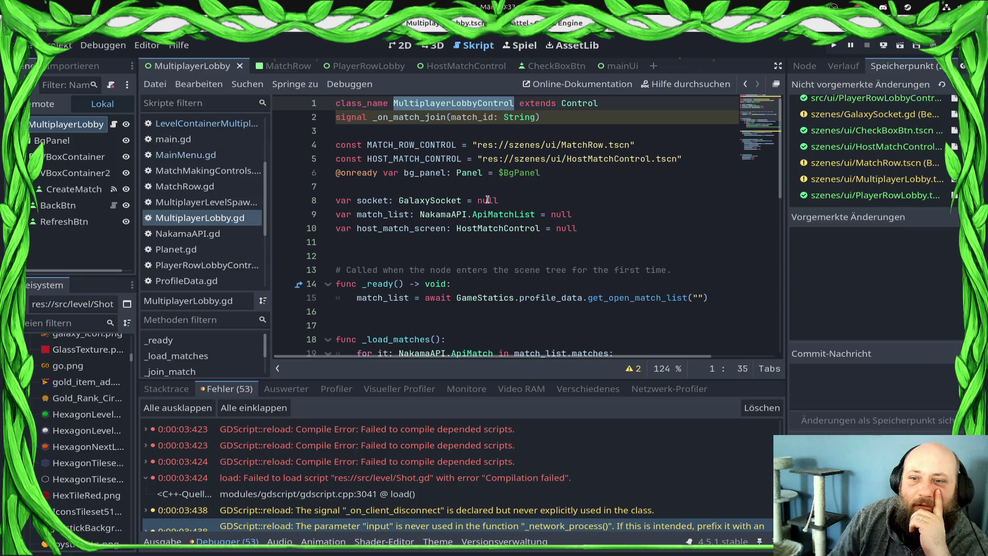
pyautogui.click(411, 217)
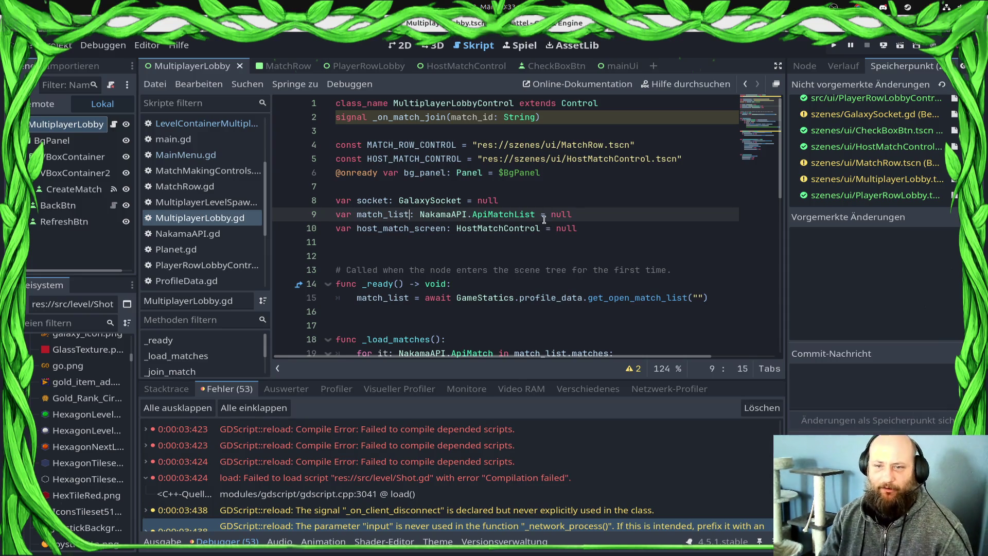
pyautogui.keyDown('shift'); pyautogui.click(540, 216); pyautogui.keyUp('shift')
pyautogui.hotkey('ctrl', 's')
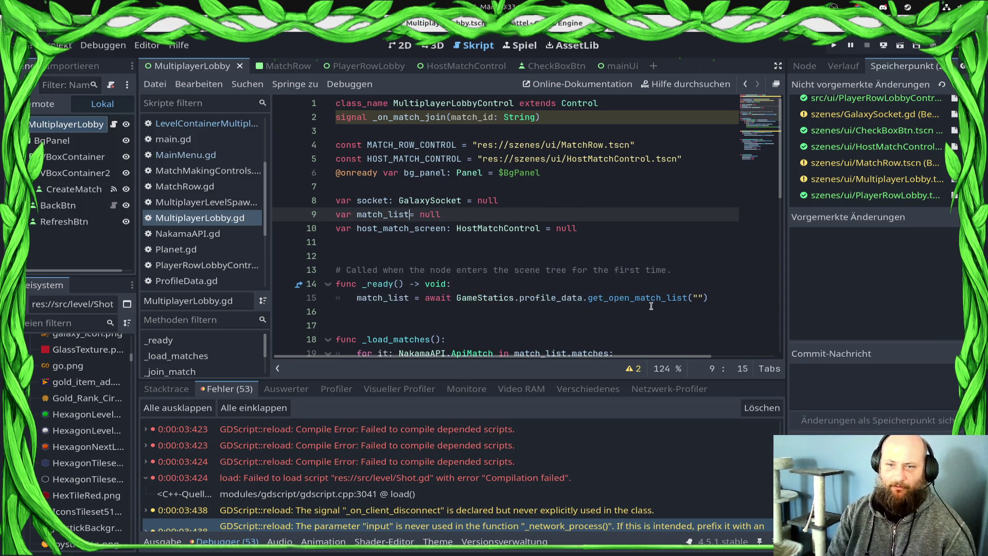
pyautogui.scroll(-7, 607, 293)
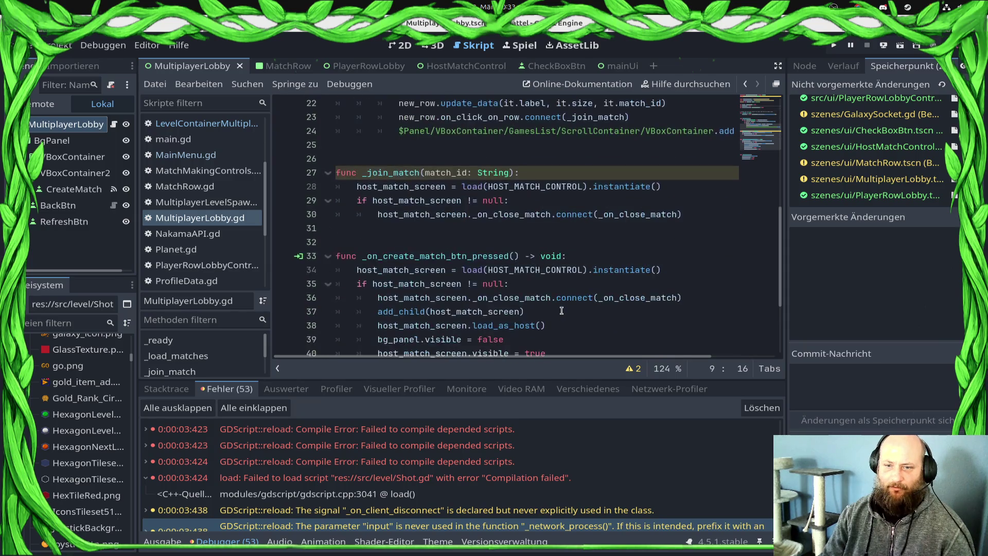
pyautogui.scroll(3, 561, 311)
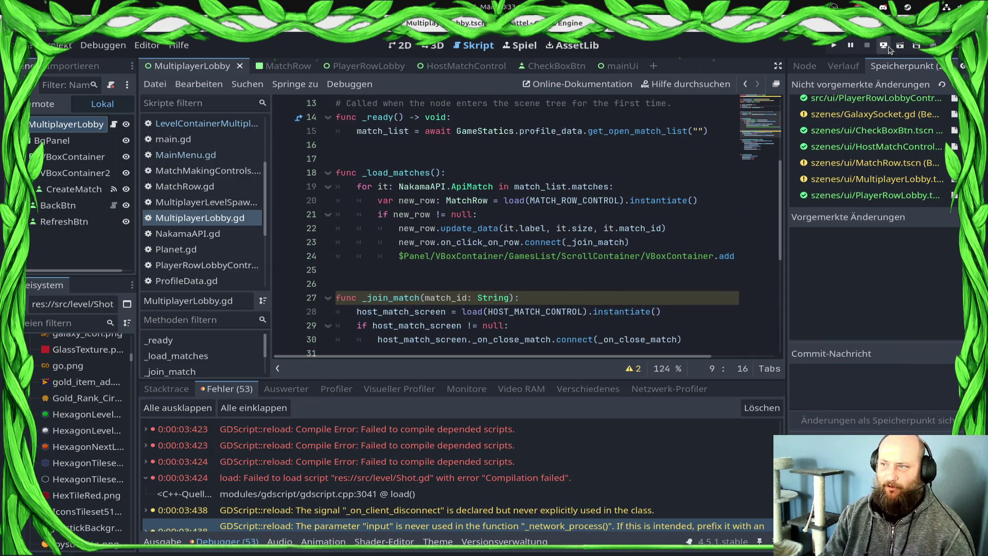
# Run the project as a web build in Chrome, then close the ShipBattel tab and return to Godot.
pyautogui.click(900, 46)
pyautogui.click(891, 74)
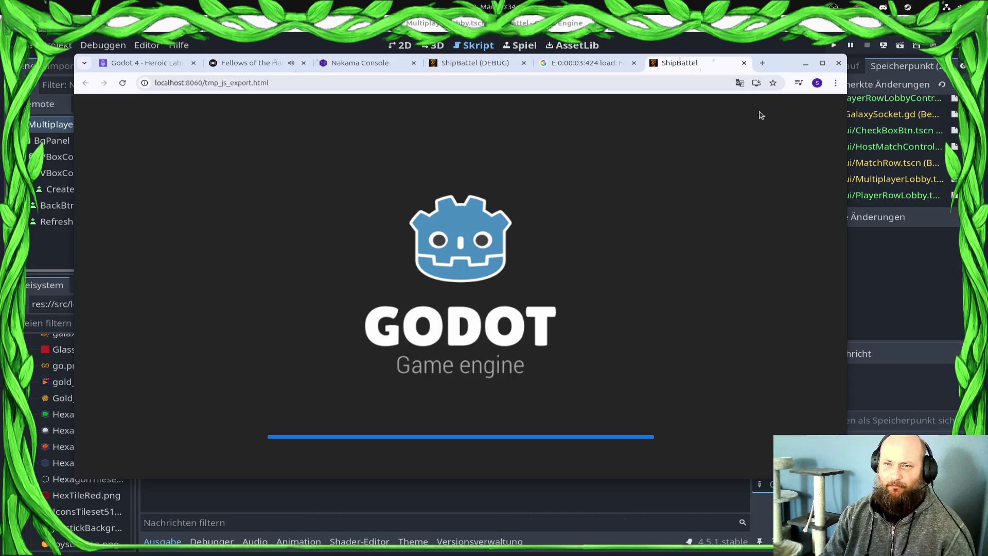
pyautogui.click(748, 62)
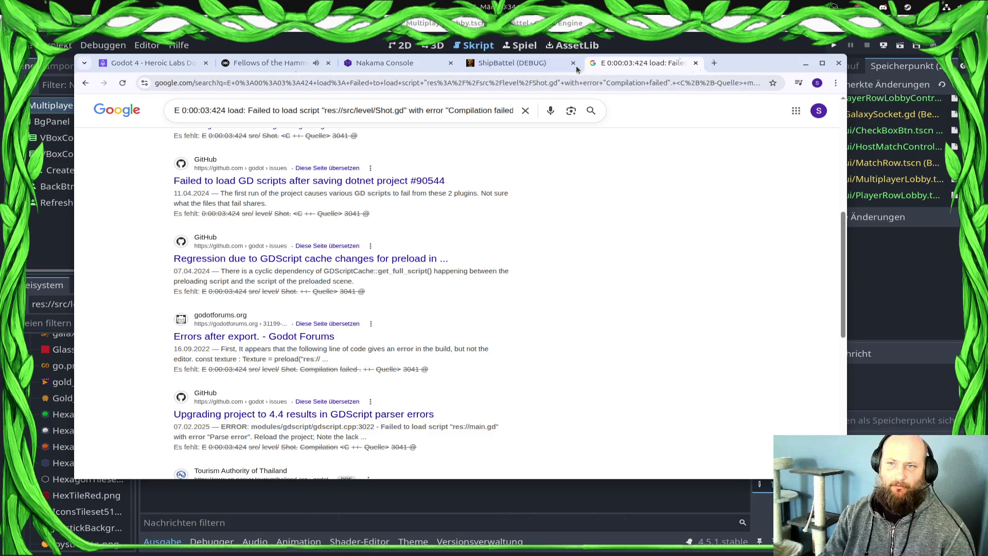
pyautogui.click(914, 262)
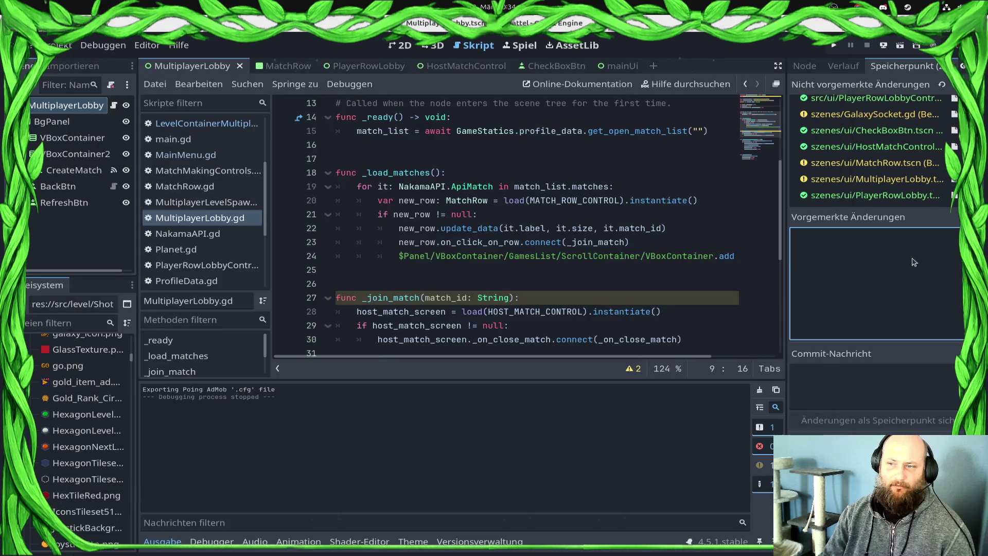
# Remove the ApiMatch type from the loop variable on line 19 and save.
pyautogui.click(498, 187)
pyautogui.click(492, 188)
pyautogui.keyDown('shift'); pyautogui.click(389, 188); pyautogui.keyUp('shift')
pyautogui.press('BackSpace')
pyautogui.hotkey('ctrl', 's')
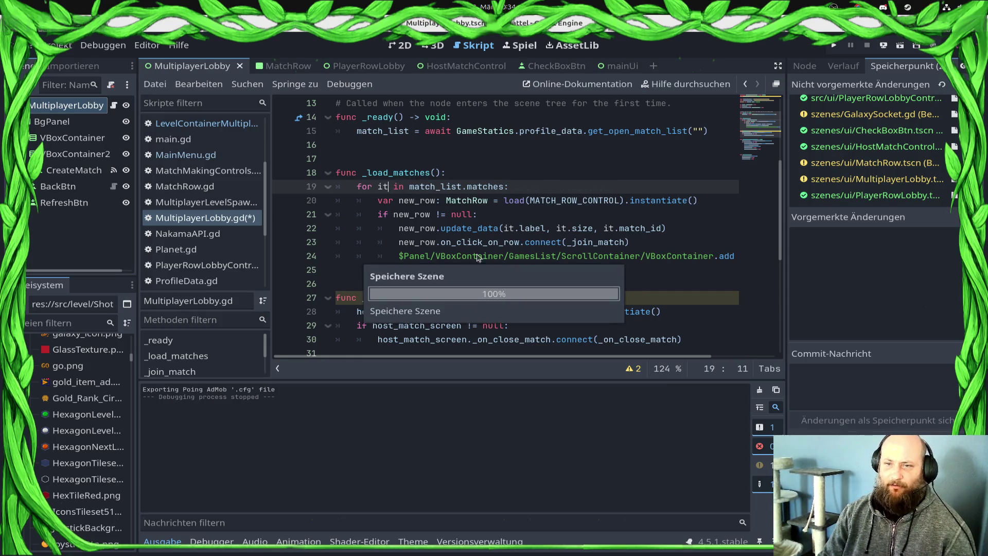
# Delete the ': MatchRow' type from new_row and save.
pyautogui.doubleClick(461, 196)
pyautogui.press('BackSpace')
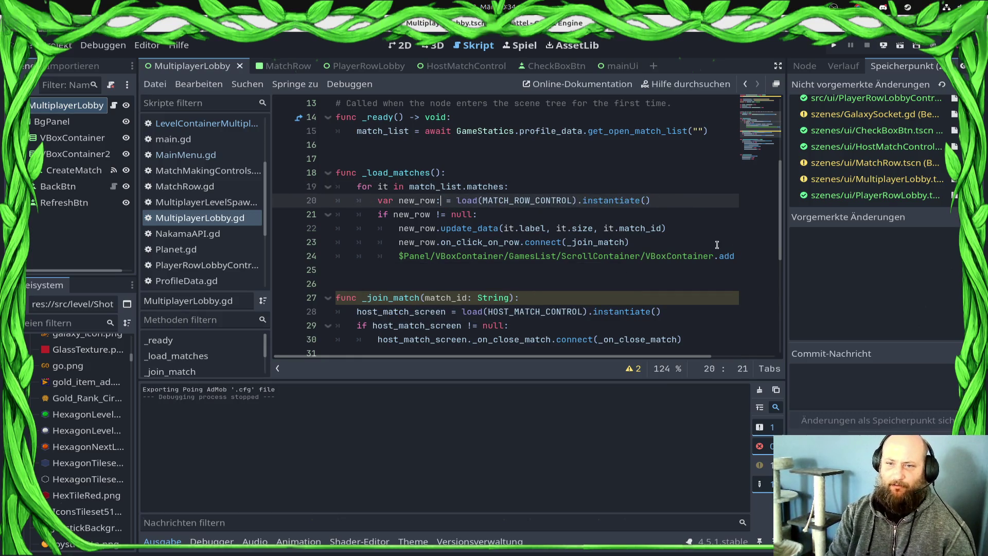
pyautogui.press('BackSpace')
pyautogui.press('BackSpace')
pyautogui.hotkey('ctrl', 's')
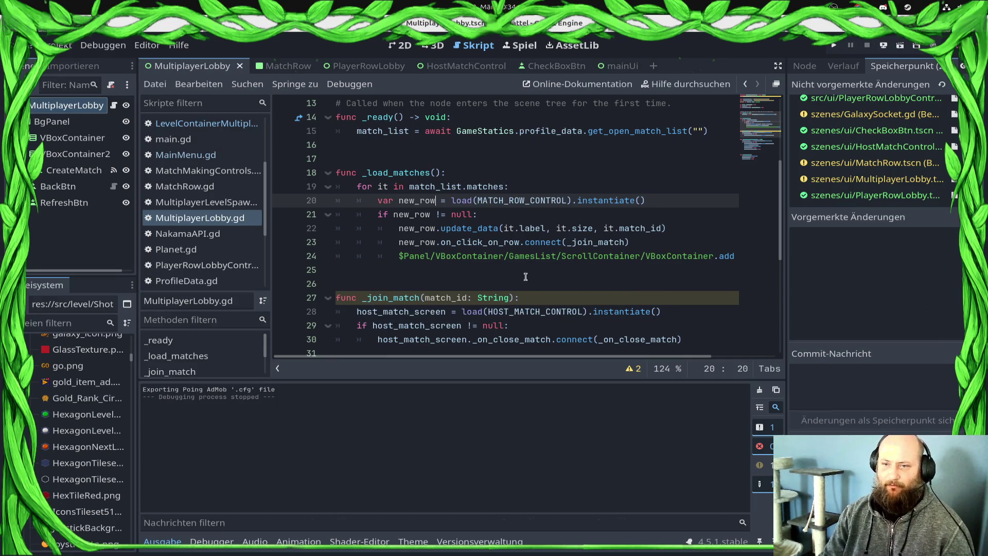
# Rename _join_match's parameter to _match_id to mark it unused, and save.
pyautogui.click(578, 312)
pyautogui.scroll(-4, 470, 154)
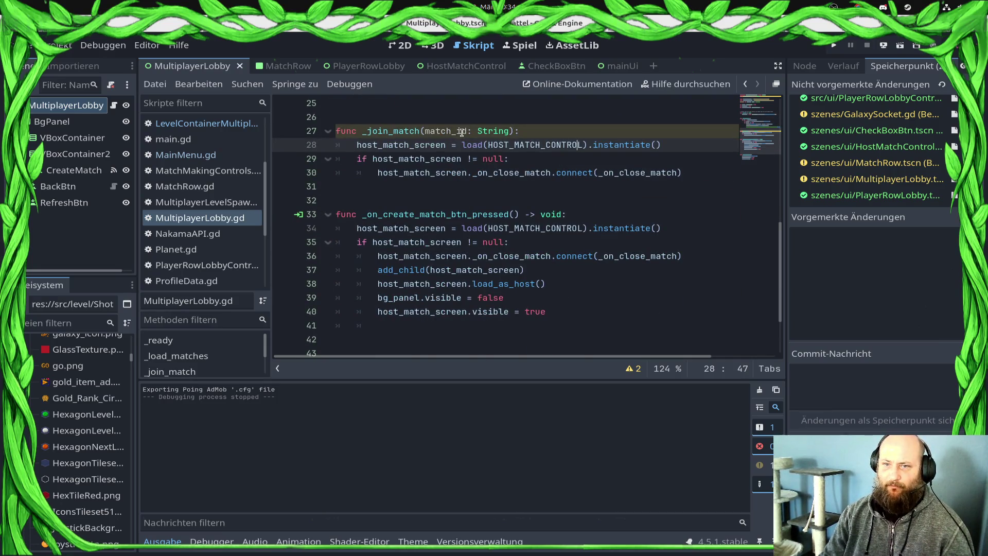
pyautogui.click(425, 131)
pyautogui.write('_')
pyautogui.hotkey('ctrl', 's')
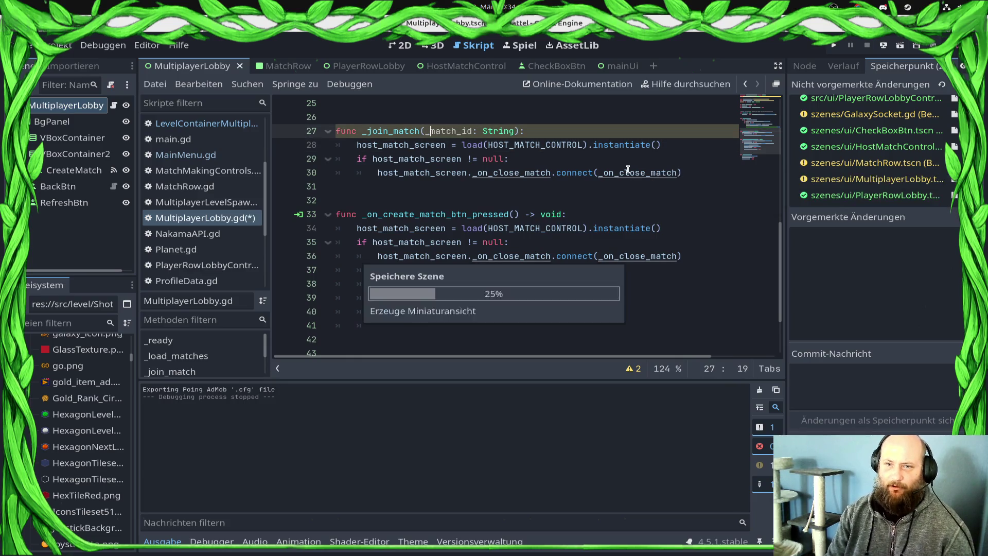
# Rename the _on_match_join signal parameter to p_match_id, comment the signal out, and save.
pyautogui.scroll(-2, 541, 334)
pyautogui.scroll(10, 610, 315)
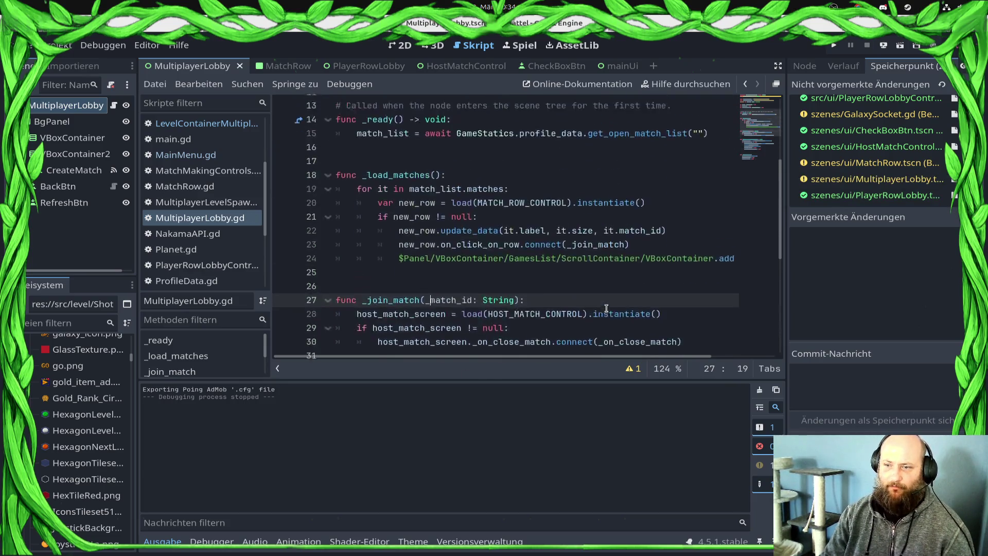
pyautogui.click(626, 370)
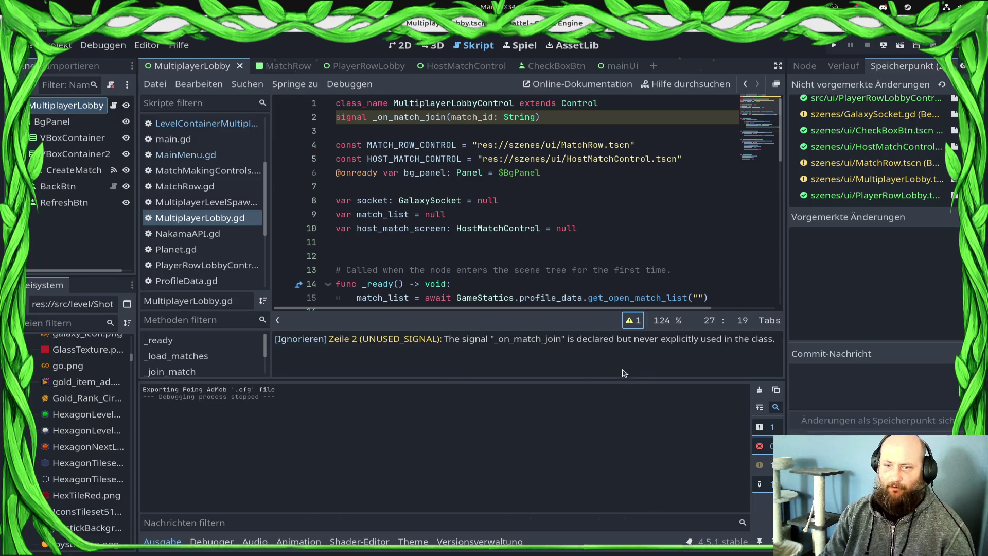
pyautogui.click(400, 339)
pyautogui.doubleClick(400, 339)
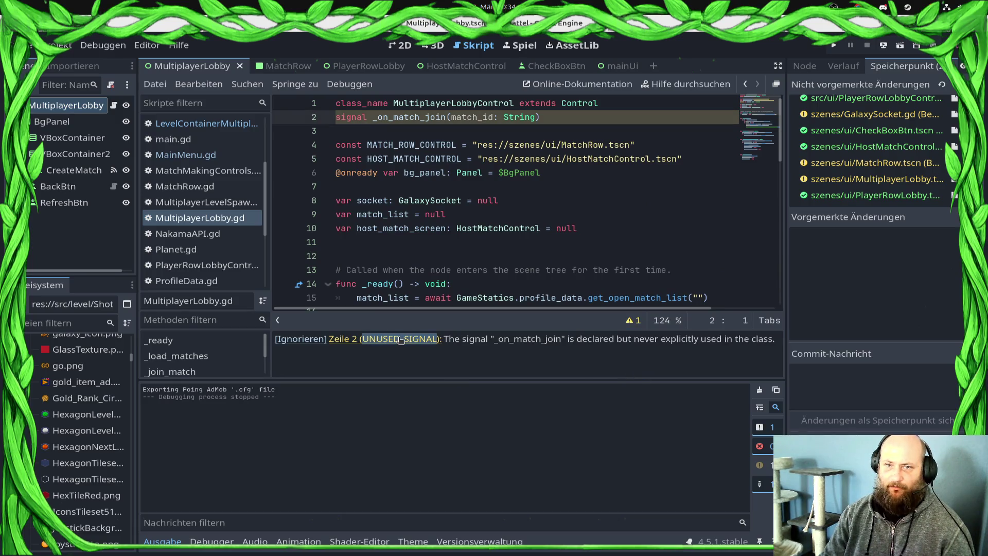
pyautogui.click(458, 117)
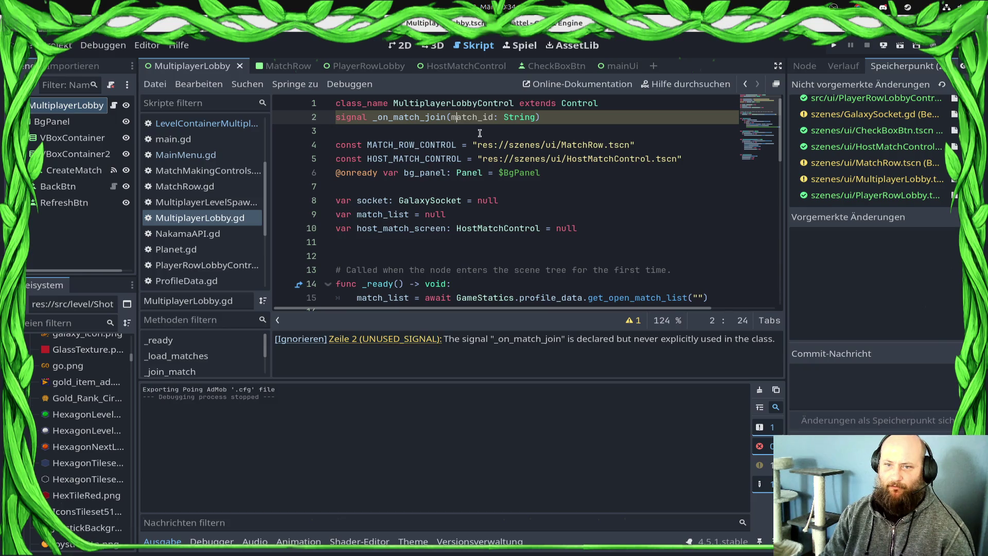
pyautogui.write('p')
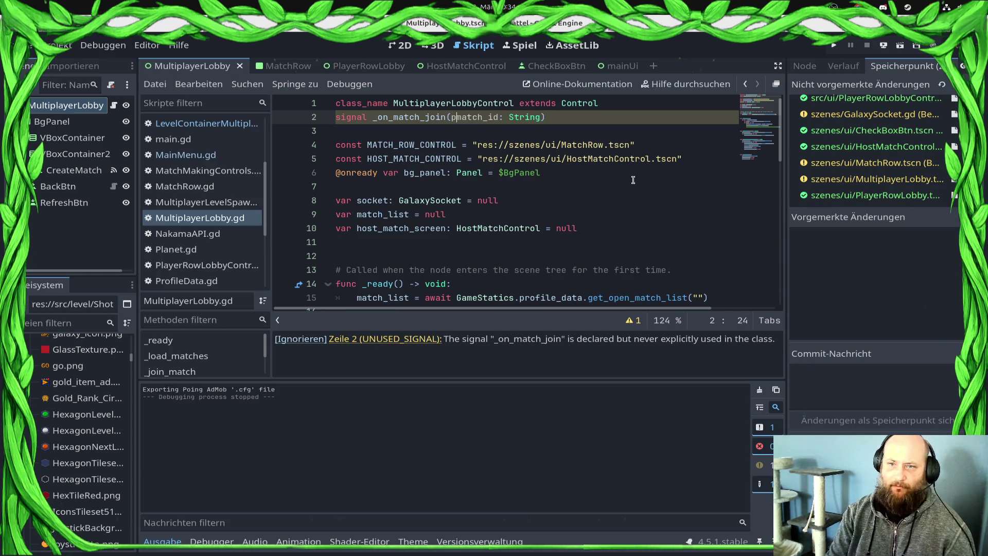
pyautogui.write('_')
pyautogui.hotkey('ctrl', 's')
pyautogui.write('#')
pyautogui.hotkey('ctrl', 's')
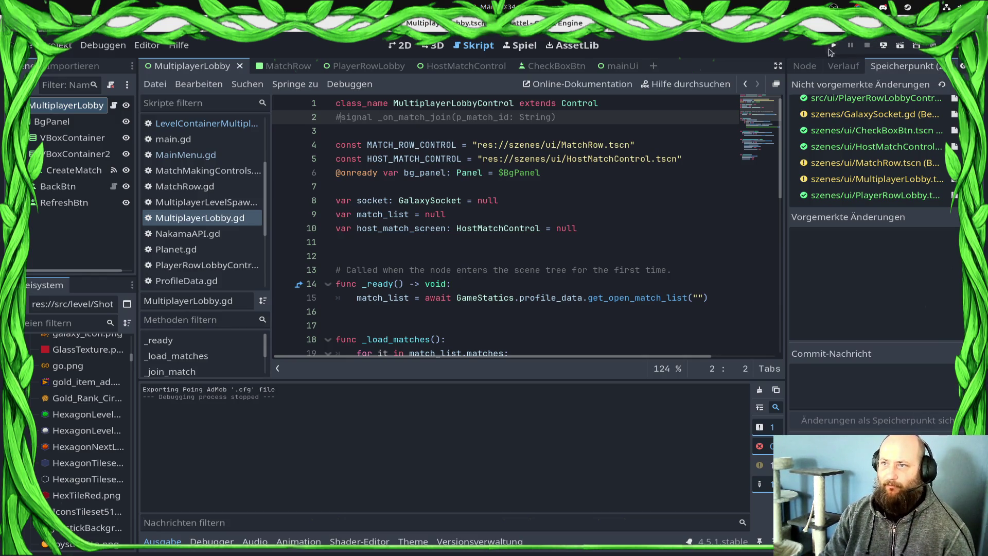
# Run the web build in the browser and log in with a new player name.
pyautogui.click(884, 45)
pyautogui.click(885, 77)
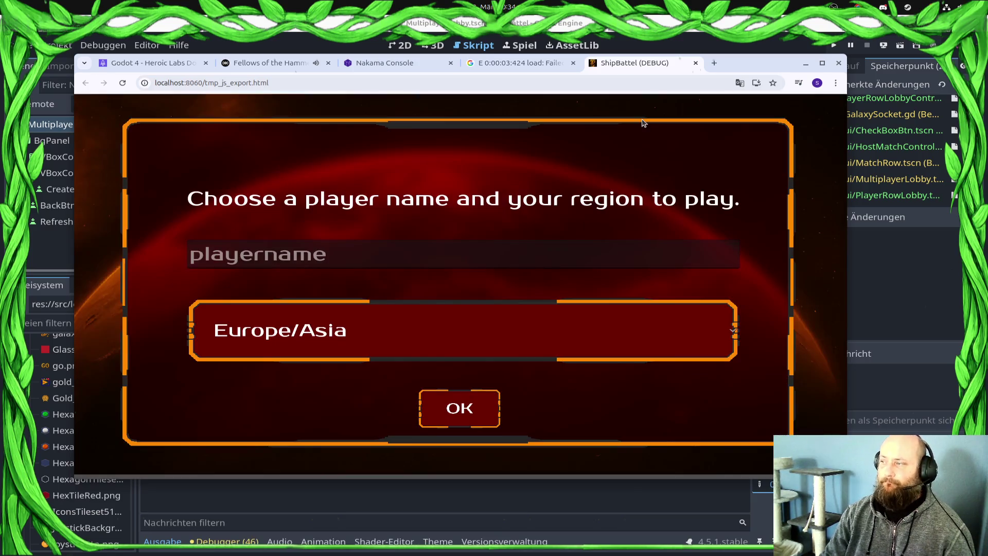
pyautogui.click(548, 256)
pyautogui.write('Banana3400')
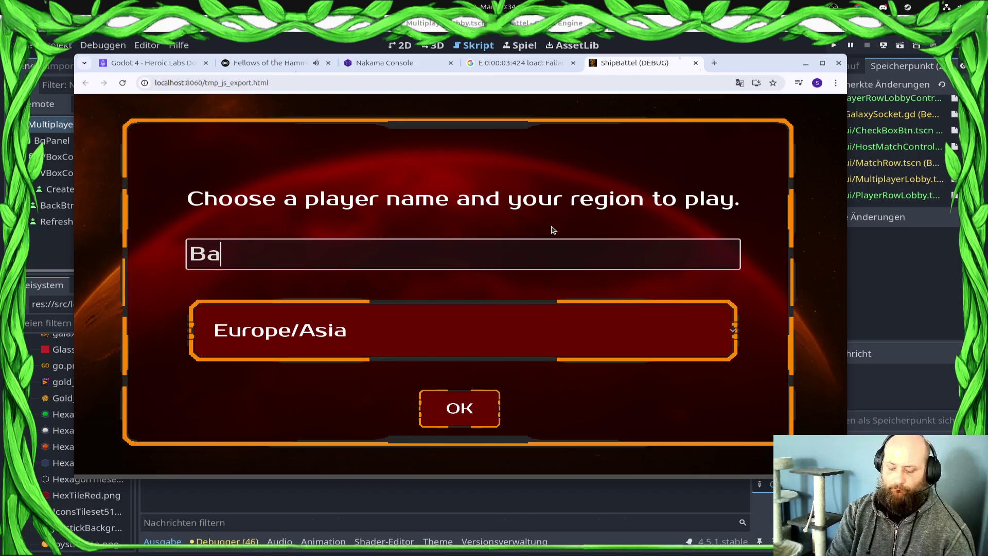
pyautogui.click(480, 419)
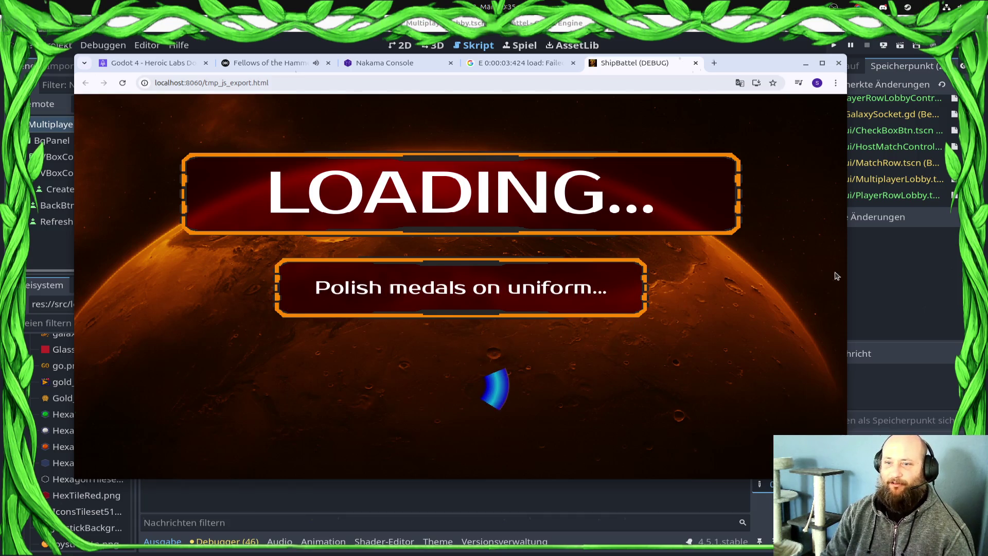
# Dismiss the welcome message and all tutorial tips to reach the Commander Profile screen.
pyautogui.click(459, 401)
pyautogui.click(477, 356)
pyautogui.click(474, 404)
pyautogui.click(474, 420)
pyautogui.click(497, 400)
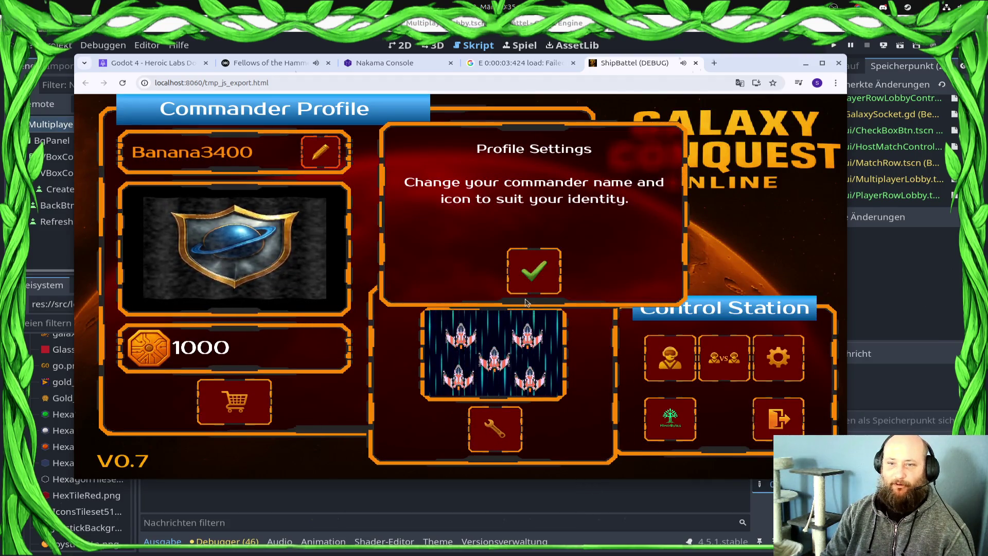
pyautogui.click(497, 400)
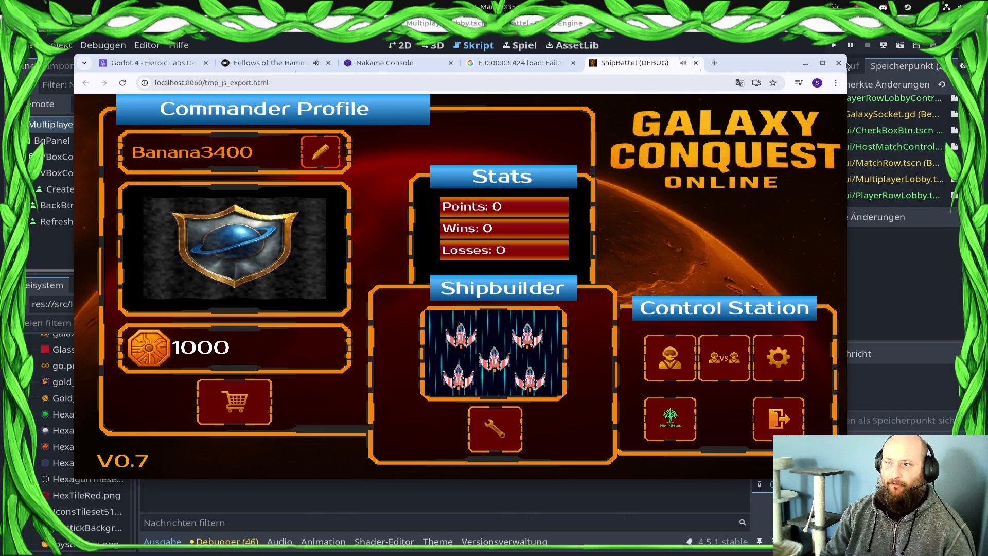
# Quit GIMP, discarding its unsaved changes.
pyautogui.click(847, 193)
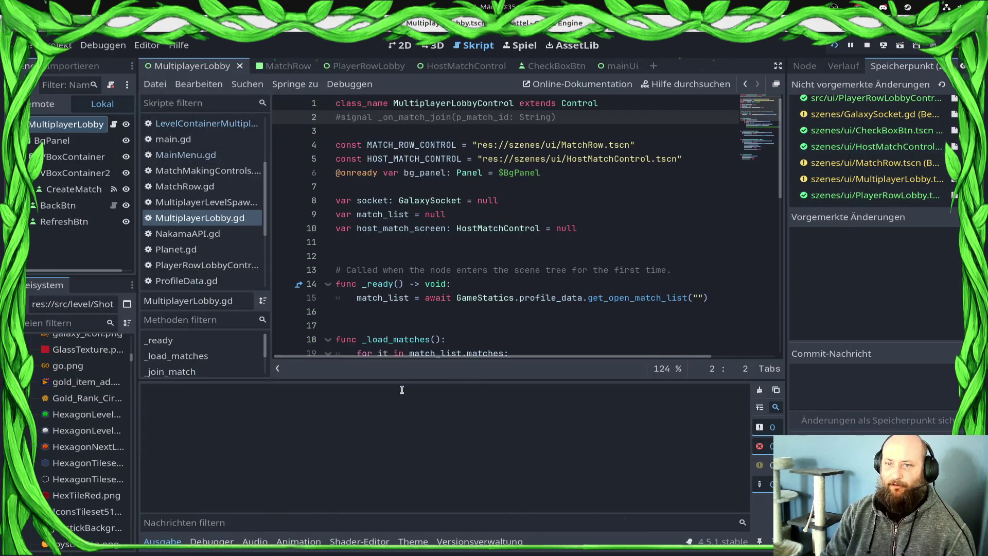
pyautogui.press('super')
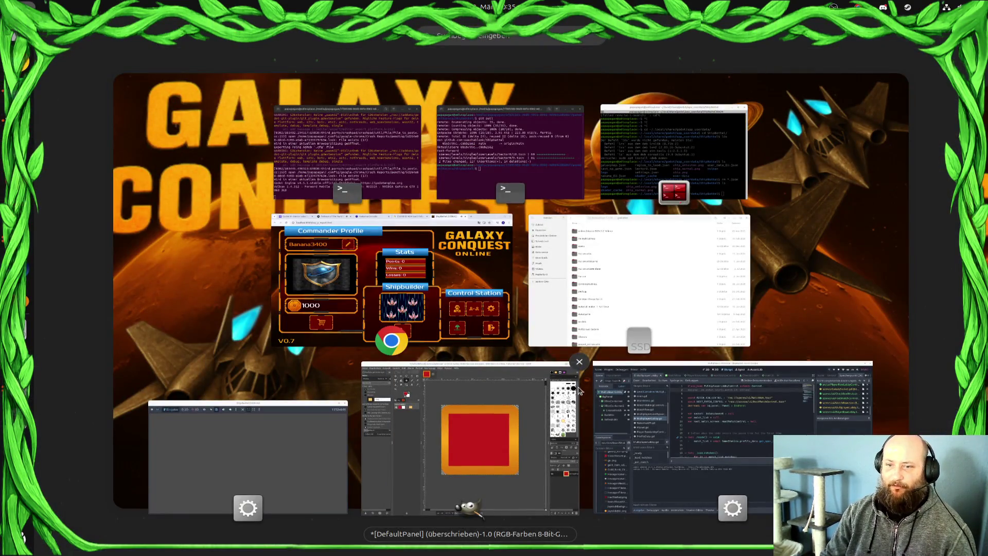
pyautogui.click(540, 409)
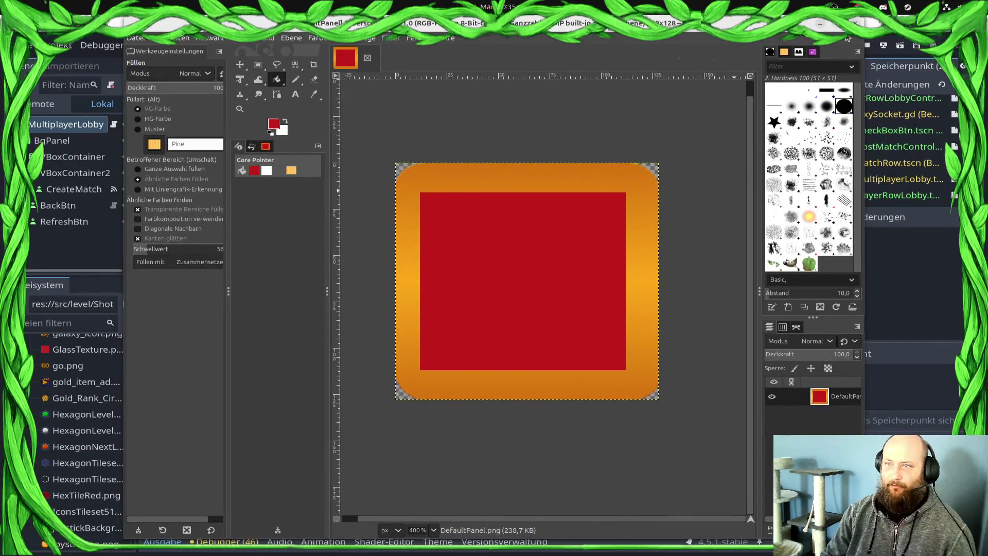
pyautogui.hotkey('ctrl', 'q')
pyautogui.click(234, 213)
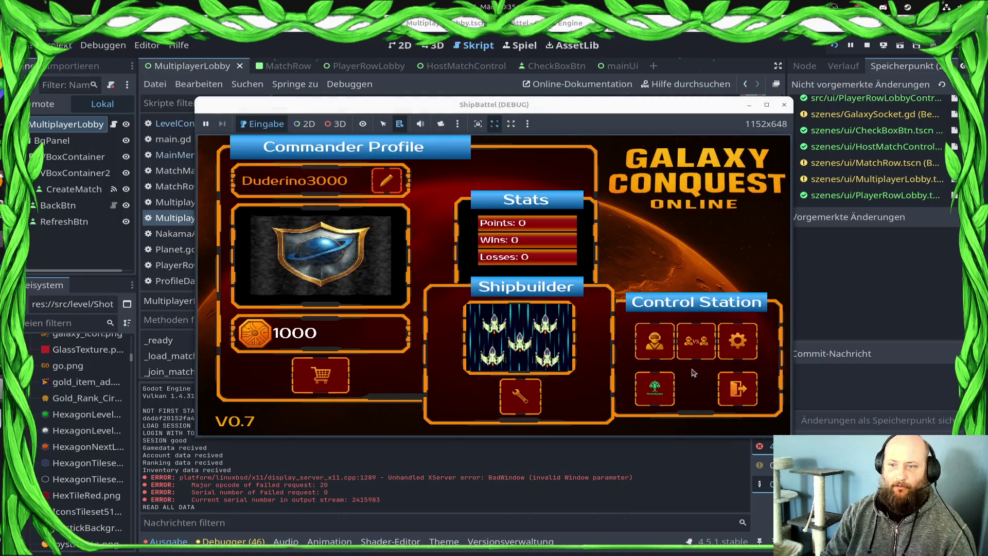
# Create an Anvil-map match named 'Match test for somebody asdasdasdasdasdasdasd' with Player 1 ready.
pyautogui.click(686, 345)
pyautogui.click(666, 366)
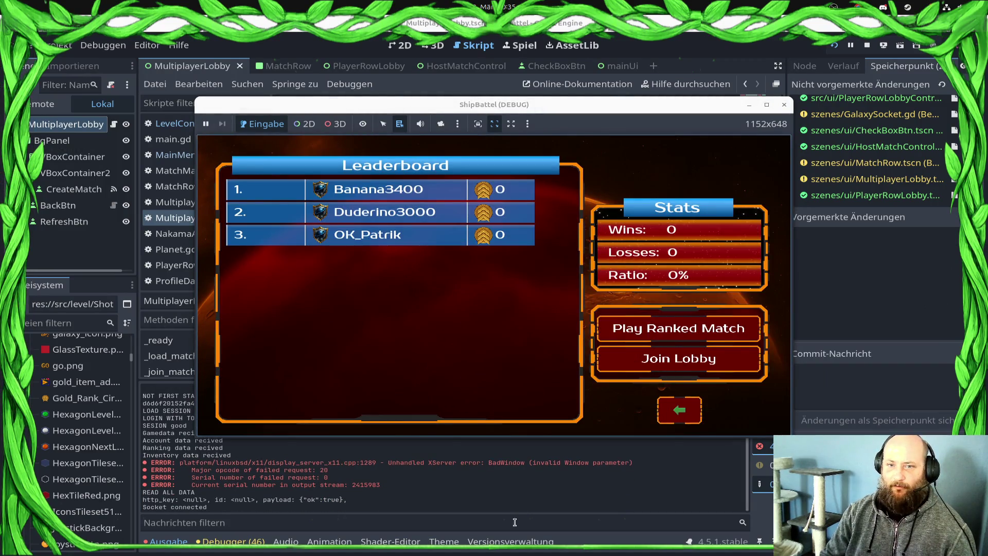
pyautogui.click(693, 180)
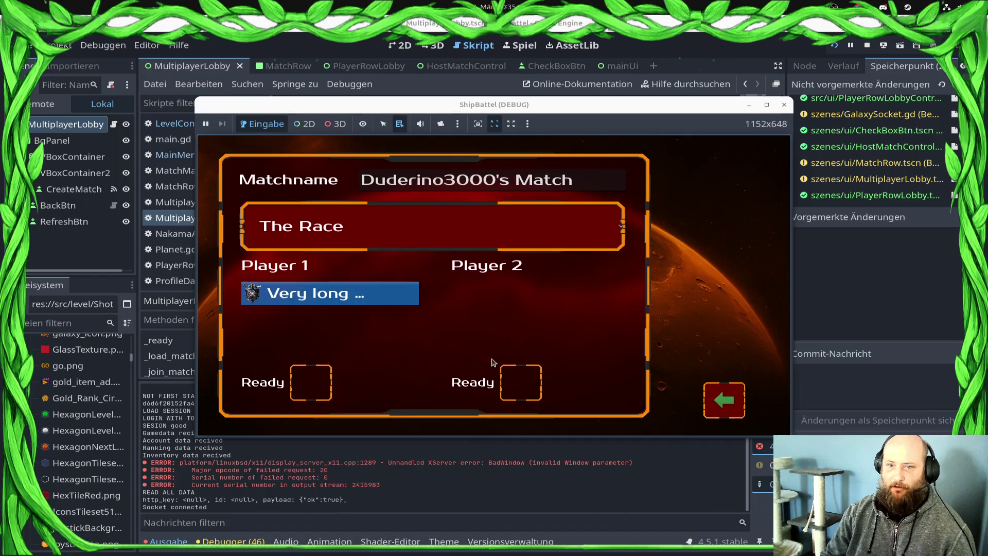
pyautogui.click(353, 230)
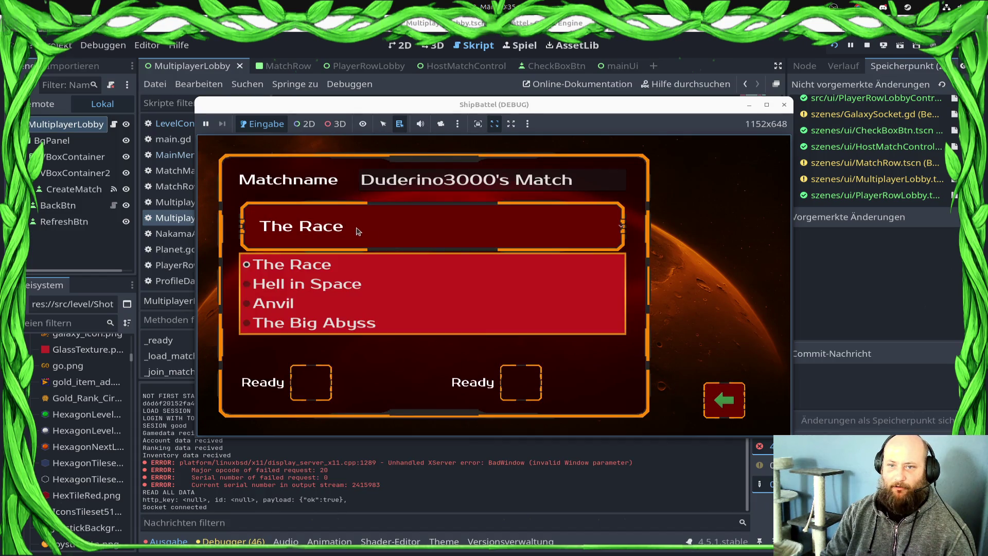
pyautogui.click(309, 303)
pyautogui.click(337, 169)
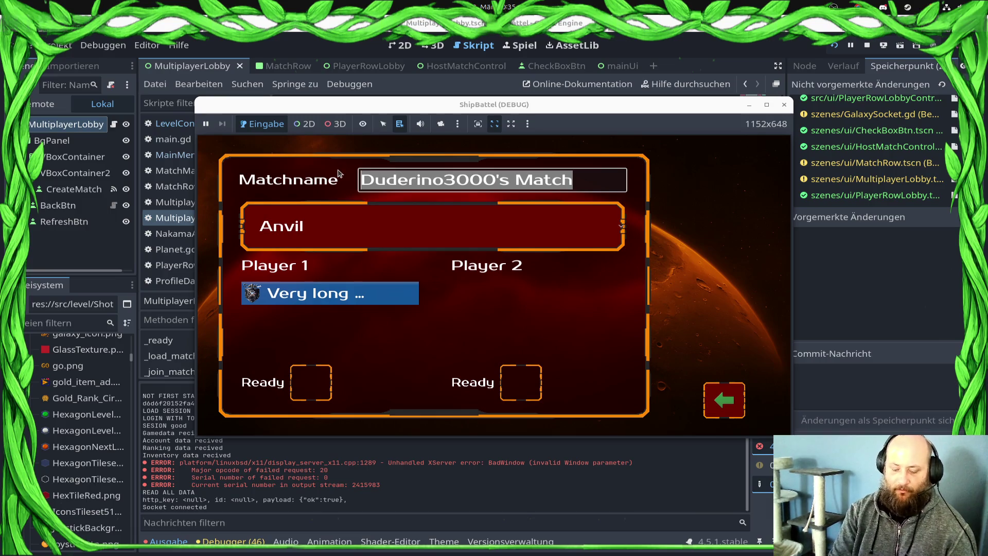
pyautogui.write('Match test ')
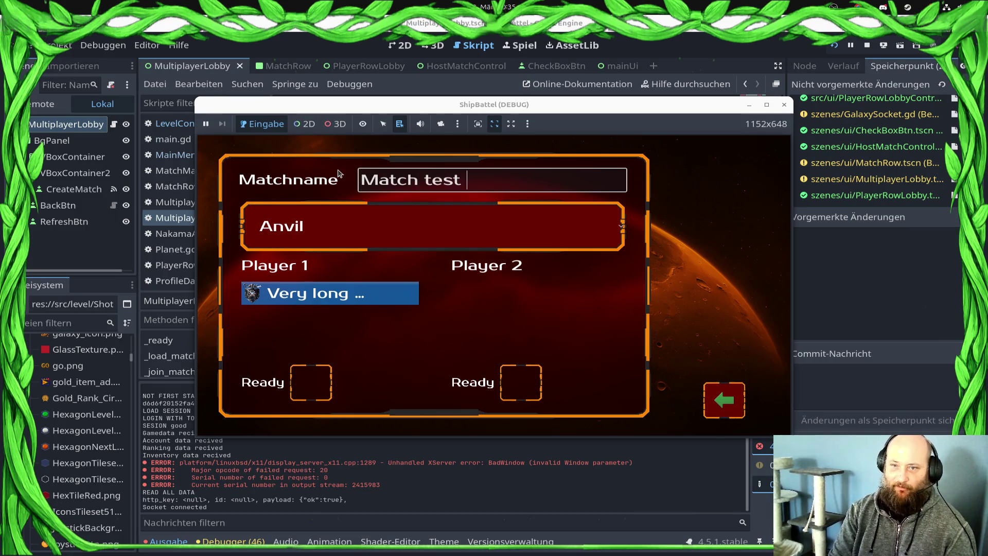
pyautogui.write('for somebody ')
pyautogui.write('asdasdasdasdasdasdasd')
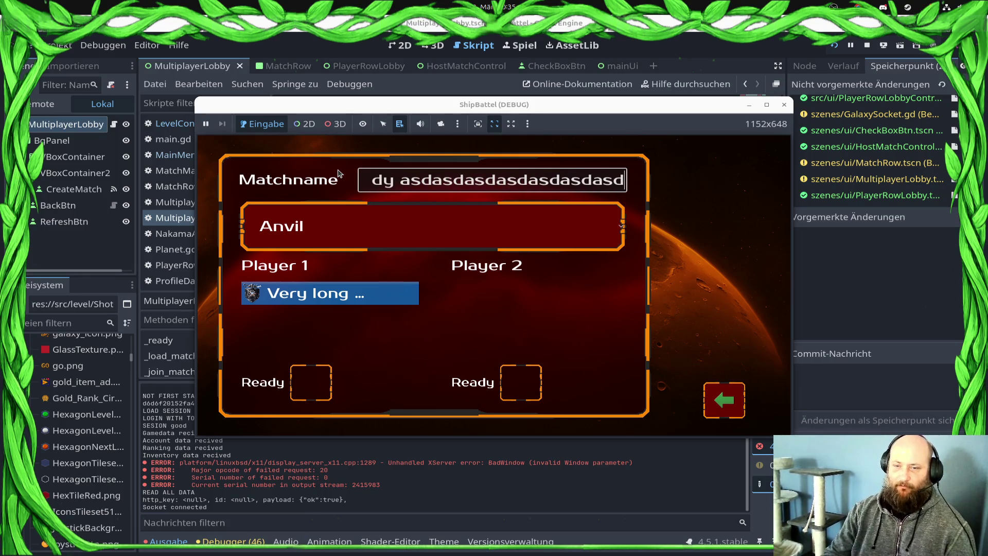
pyautogui.click(322, 387)
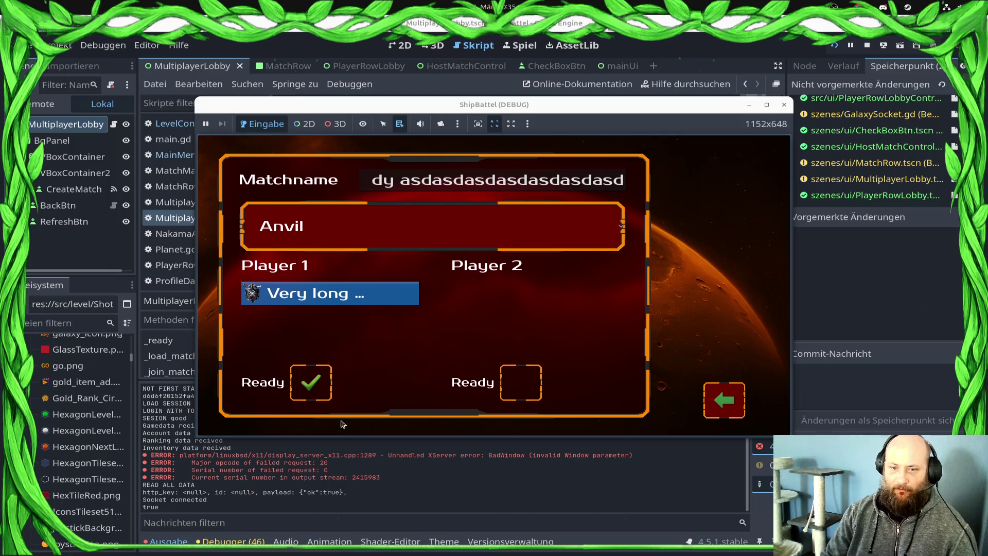
pyautogui.press('super')
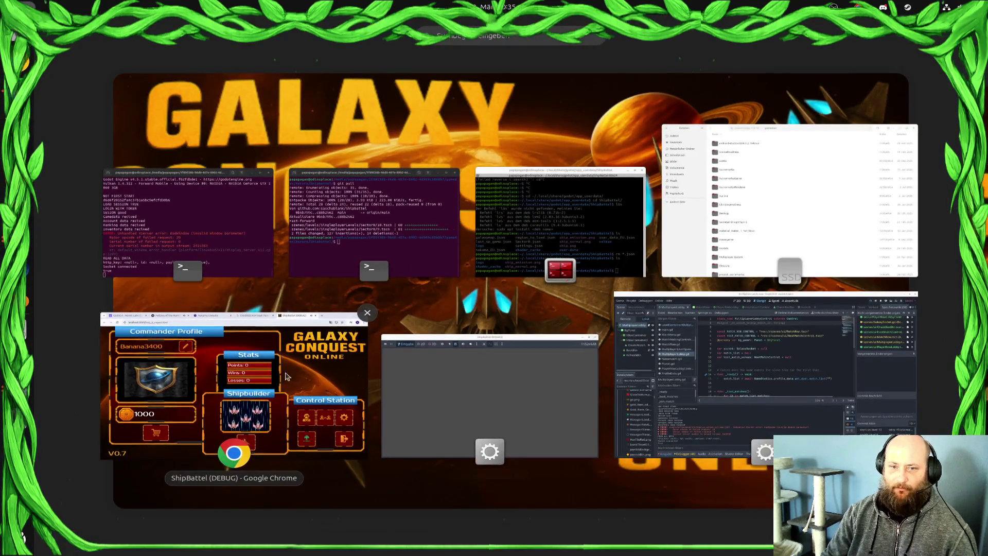
# Rejoin the game lobby, then search Nakama Console's Matches list for running matches.
pyautogui.click(353, 341)
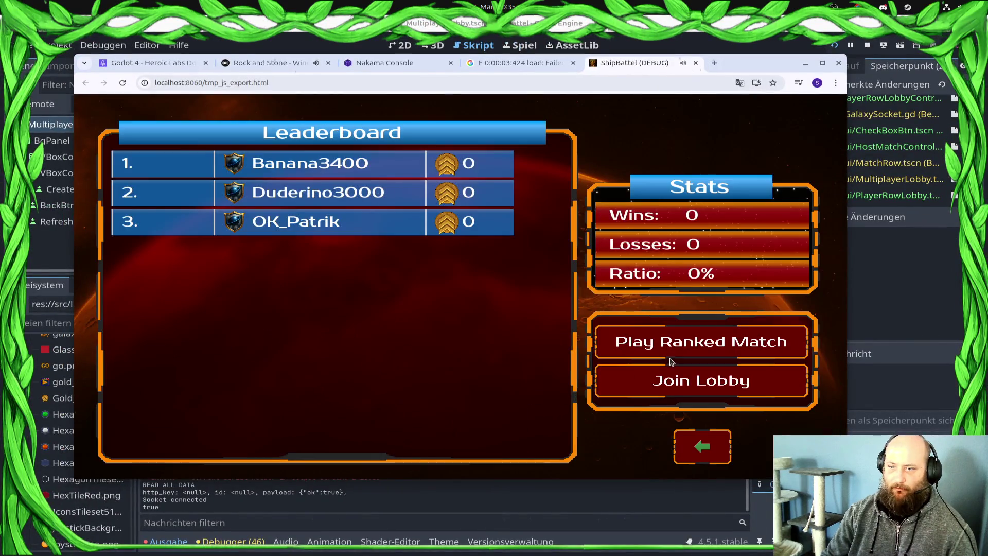
pyautogui.click(681, 390)
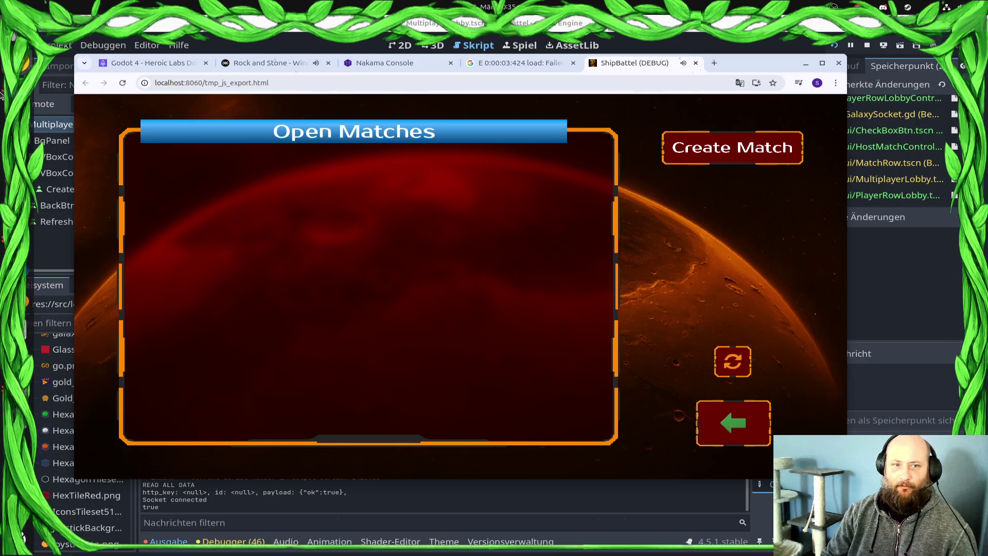
pyautogui.click(150, 63)
pyautogui.click(385, 63)
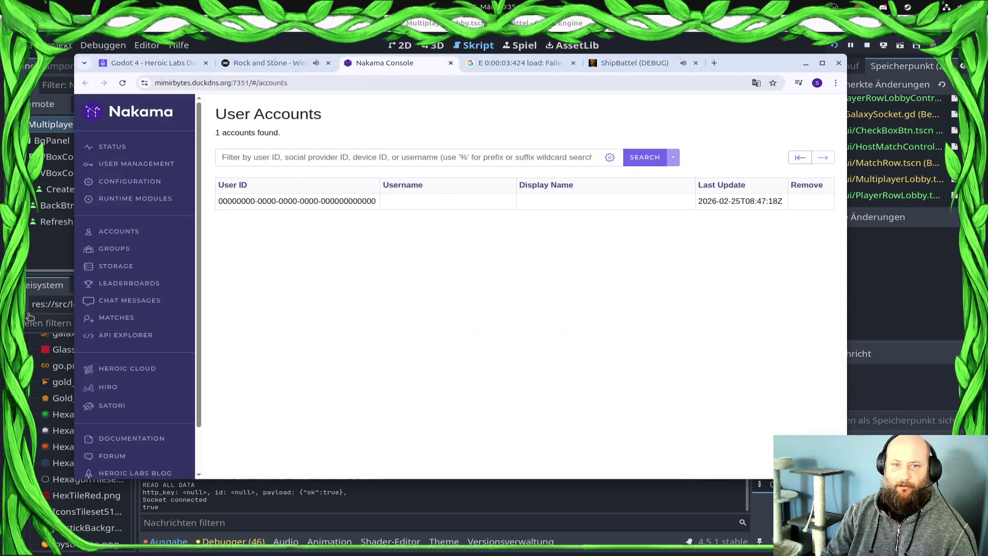
pyautogui.click(117, 317)
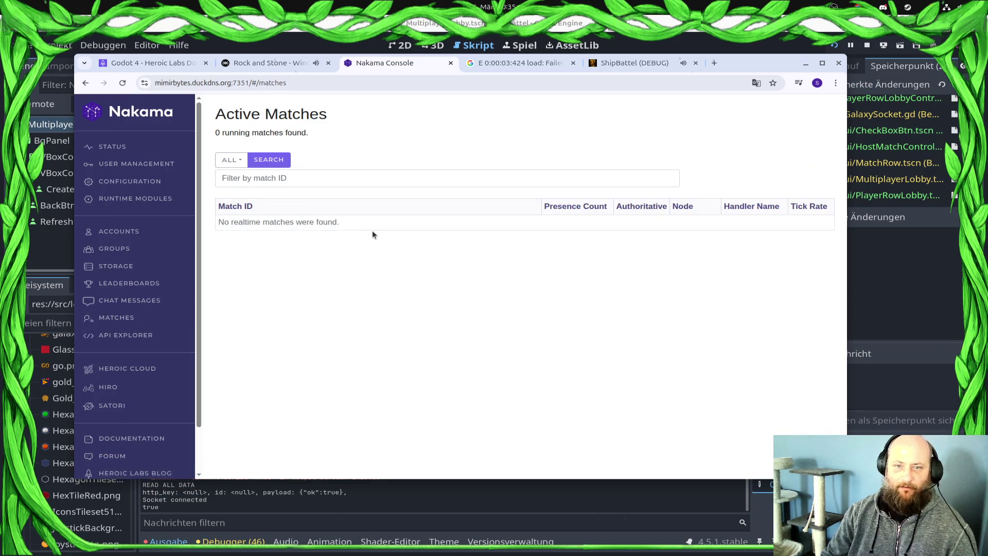
pyautogui.hotkey('ctrl', 'a')
pyautogui.click(269, 160)
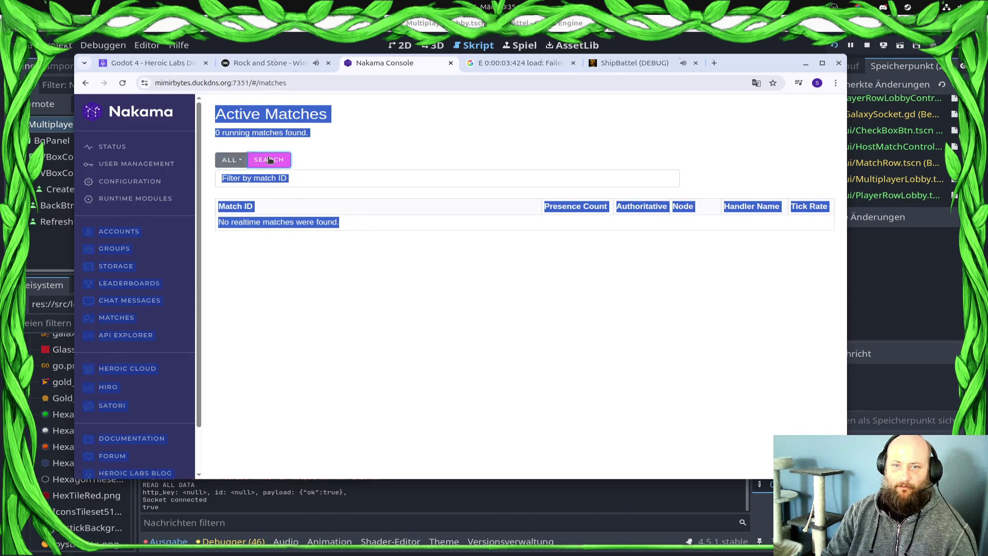
# Stop the game's debug run in Godot and go back to the ShipBattel game page.
pyautogui.click(868, 45)
pyautogui.click(611, 275)
pyautogui.hotkey('alt', 'Tab')
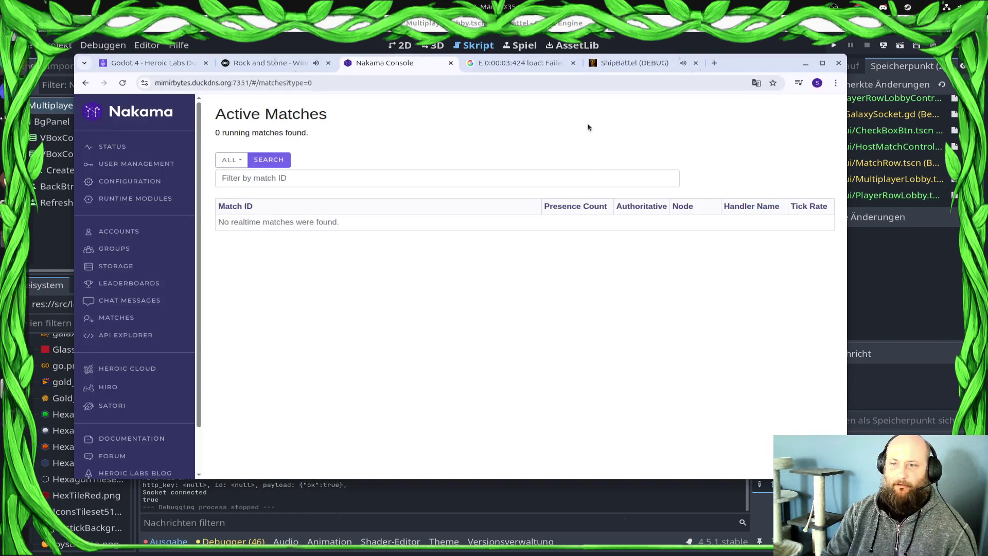
pyautogui.click(688, 65)
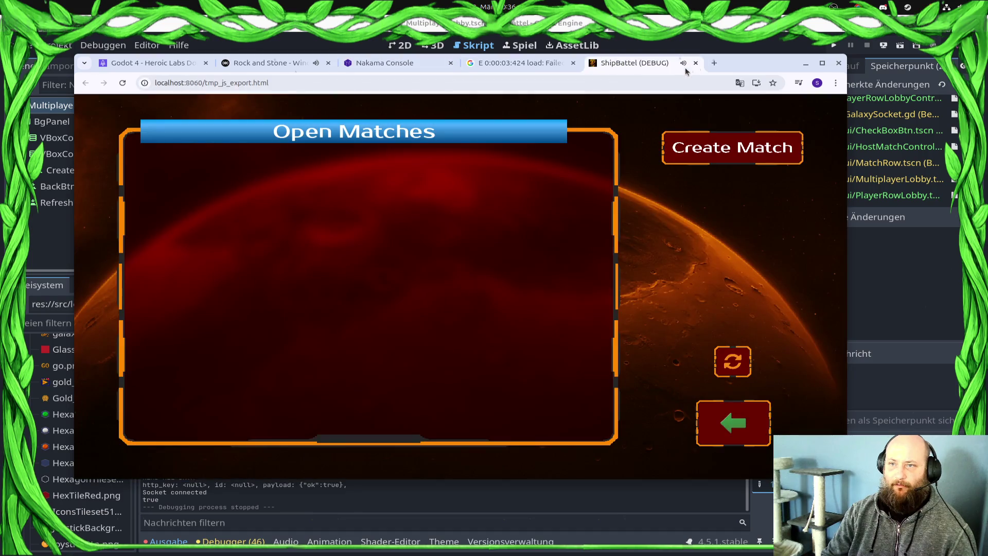
pyautogui.click(695, 62)
# Glance at the Rock and Stone music player tab, then return to MultiplayerLobby.gd in Godot.
pyautogui.hotkey('alt', 'Tab')
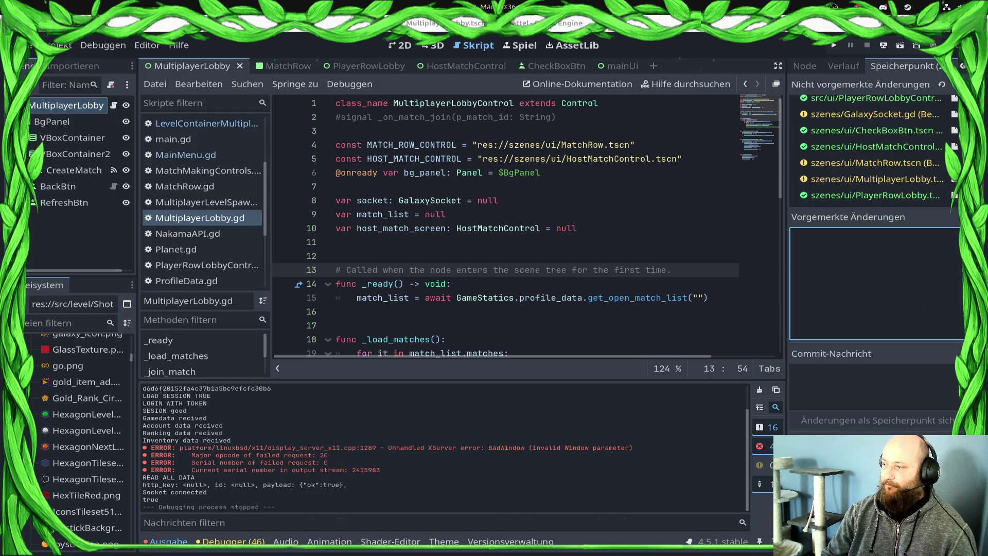
pyautogui.hotkey('alt', 'Tab')
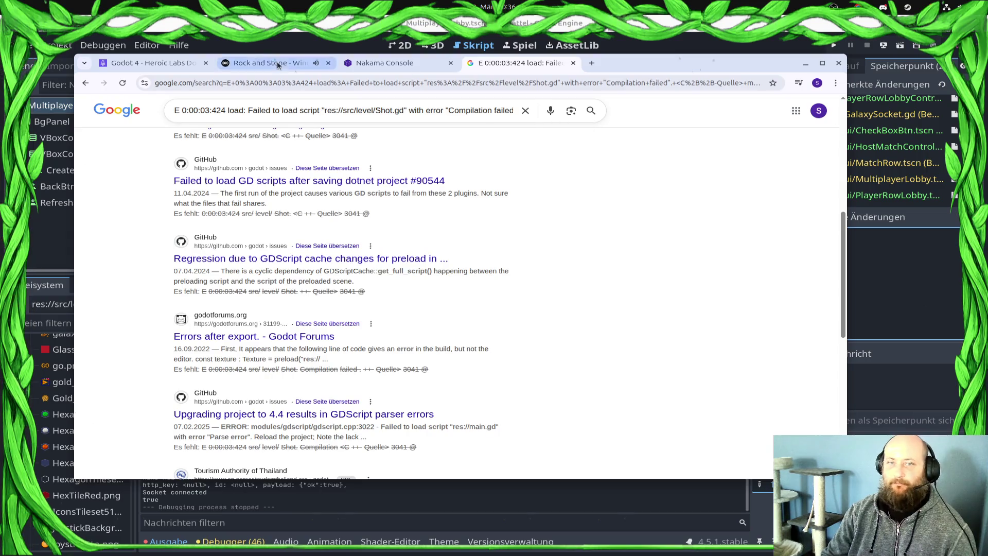
pyautogui.click(247, 64)
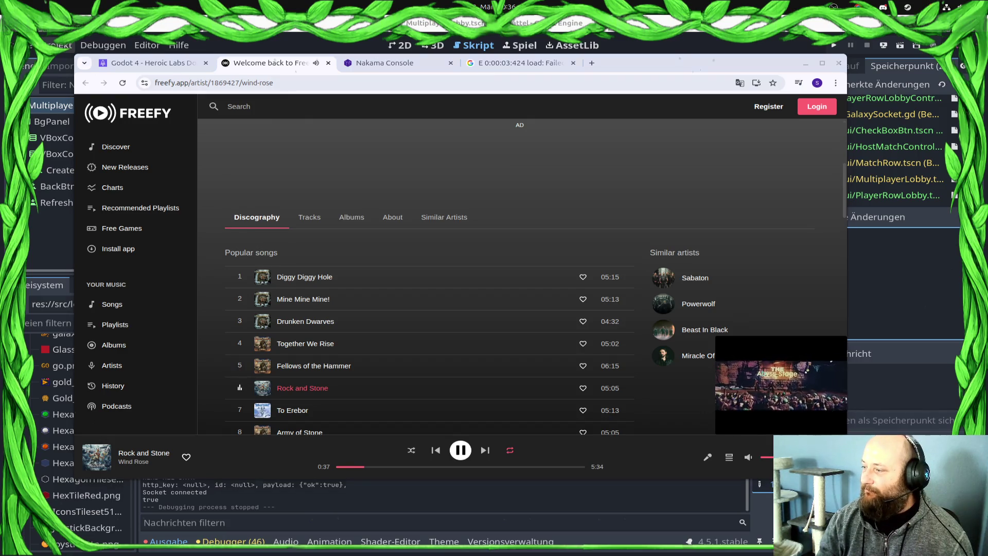
pyautogui.hotkey('alt', 'Tab')
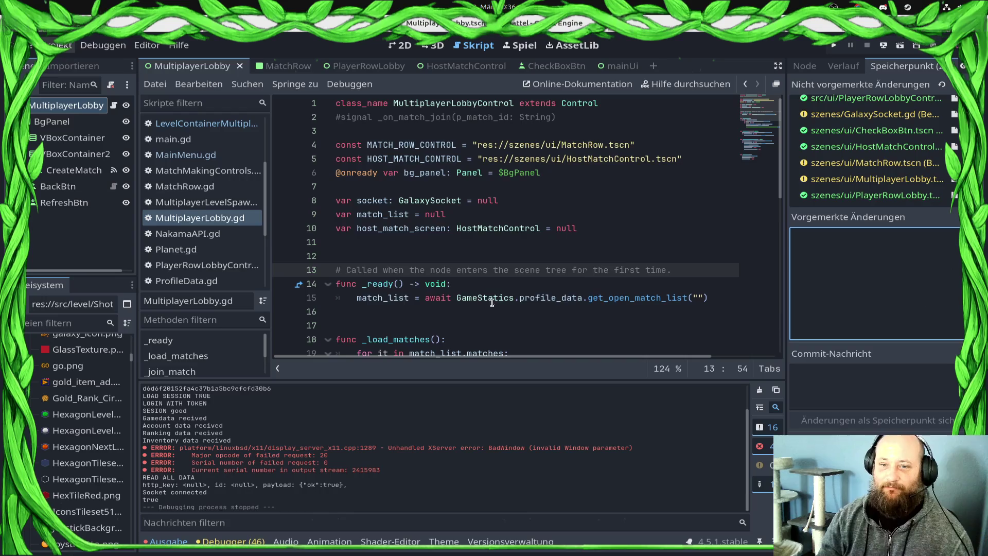
pyautogui.scroll(-3, 535, 225)
# Review MultiplayerLobby.gd's create-match code around the instantiate, null-check and add_child lines.
pyautogui.scroll(3, 536, 225)
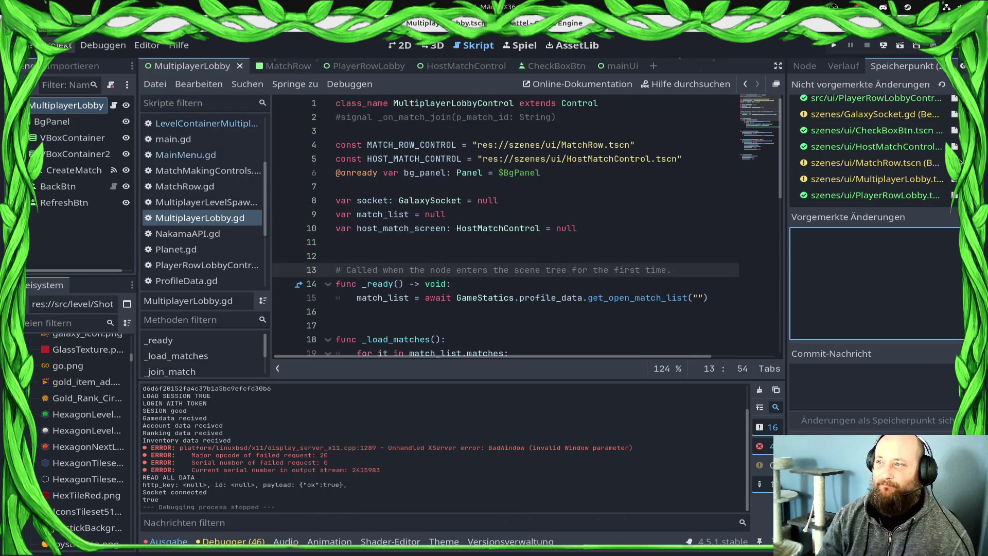
pyautogui.scroll(-8, 629, 238)
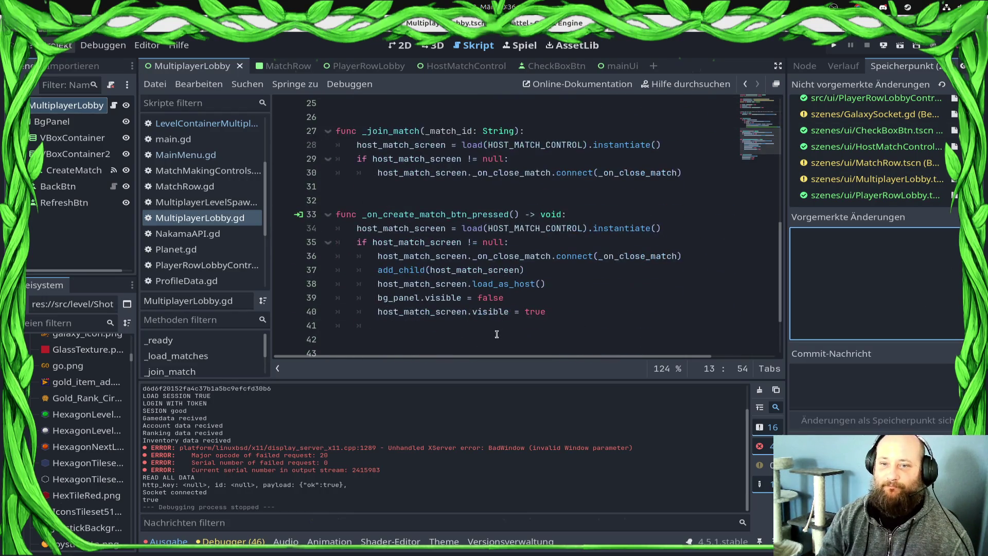
pyautogui.scroll(3, 525, 290)
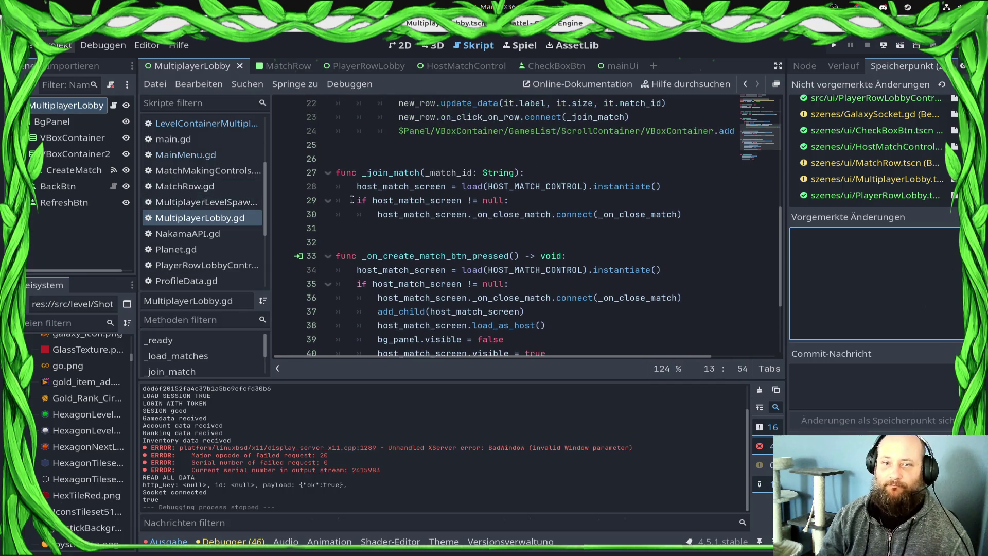
pyautogui.scroll(-2, 526, 290)
pyautogui.scroll(-2, 526, 290)
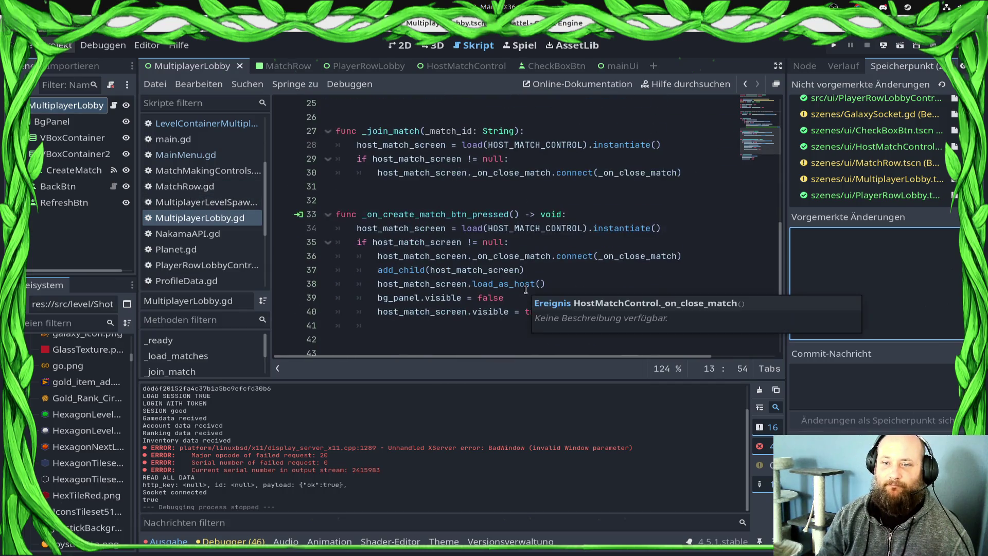
pyautogui.click(554, 247)
pyautogui.click(617, 272)
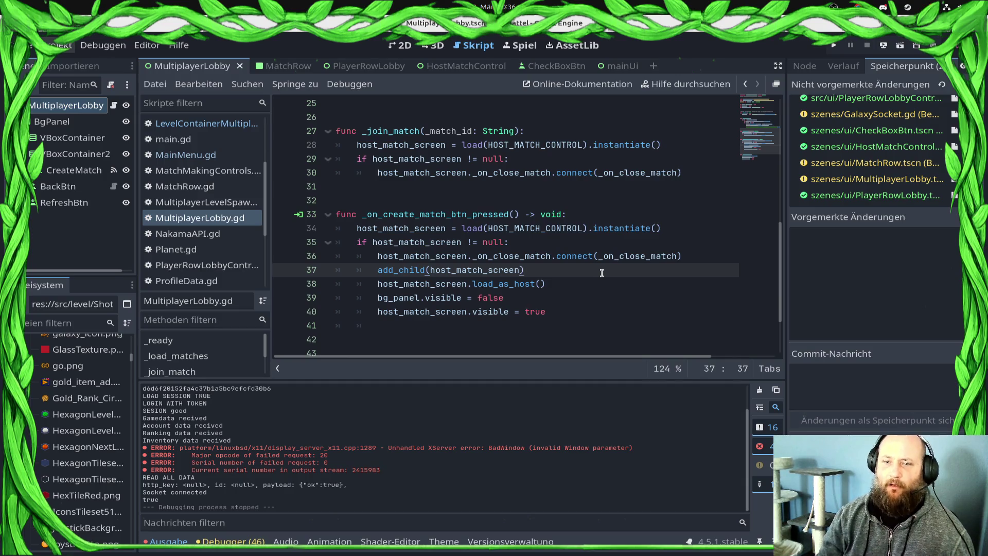
pyautogui.click(585, 234)
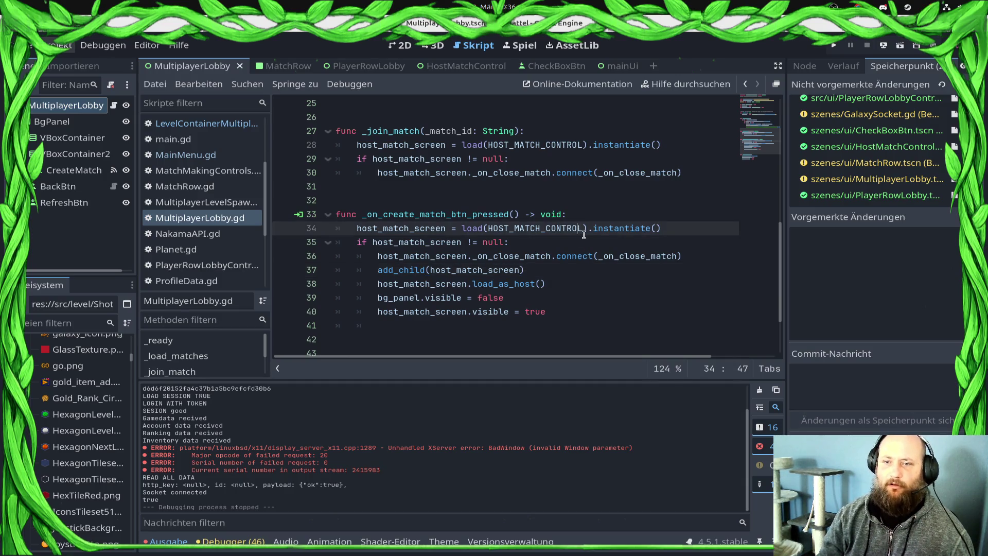
pyautogui.click(584, 238)
pyautogui.scroll(7, 584, 239)
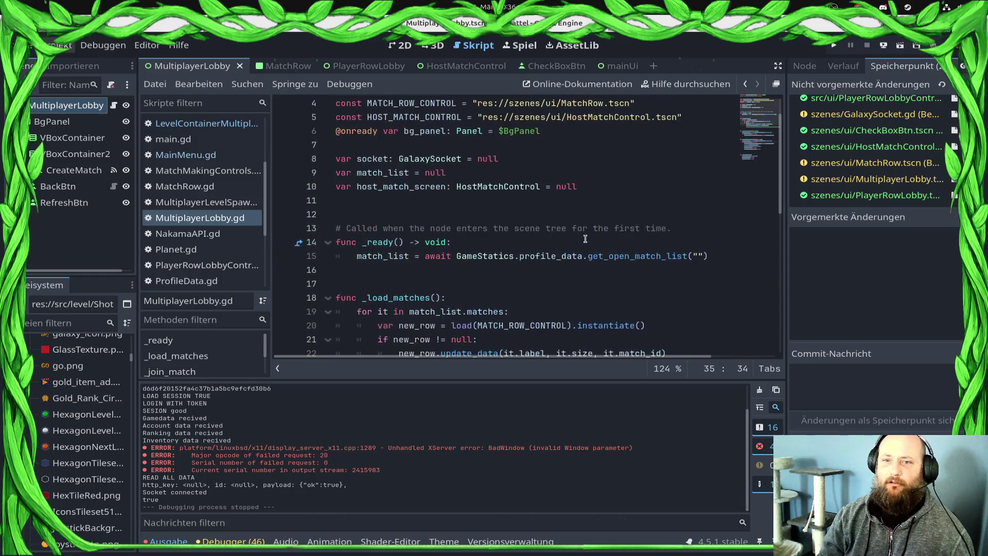
pyautogui.scroll(-4, 585, 242)
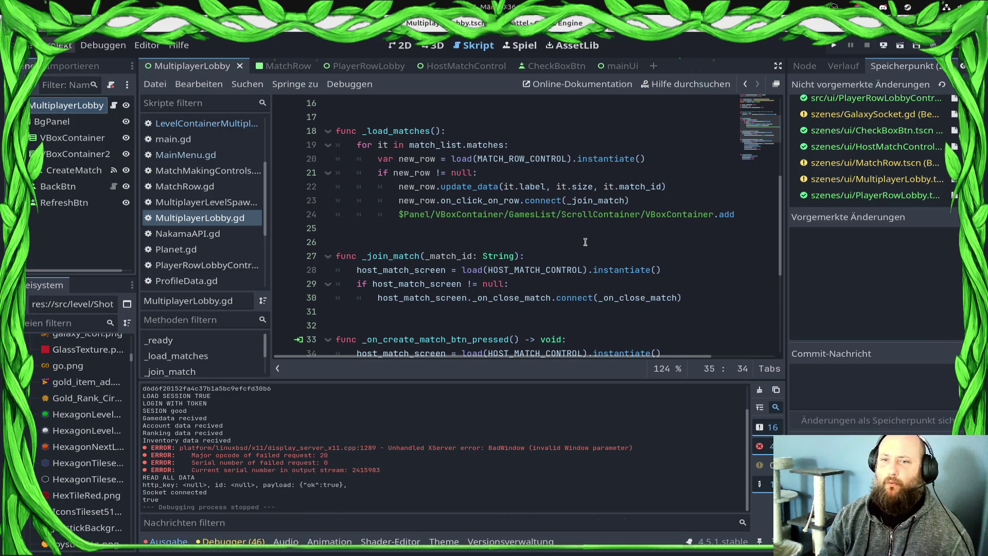
pyautogui.scroll(3, 579, 192)
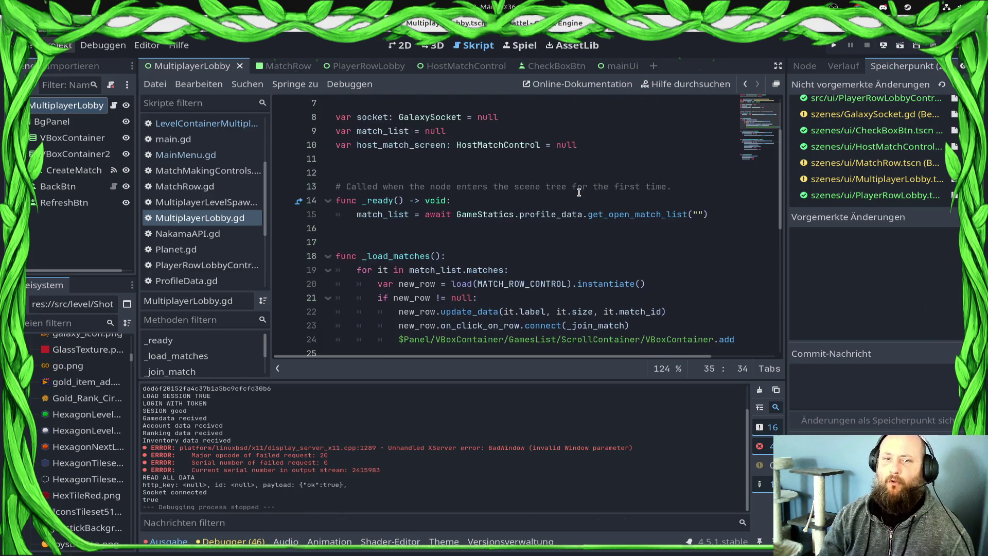
# Highlight where match_list is used, then jump to load_as_host in HostMatchControl.gd.
pyautogui.doubleClick(404, 215)
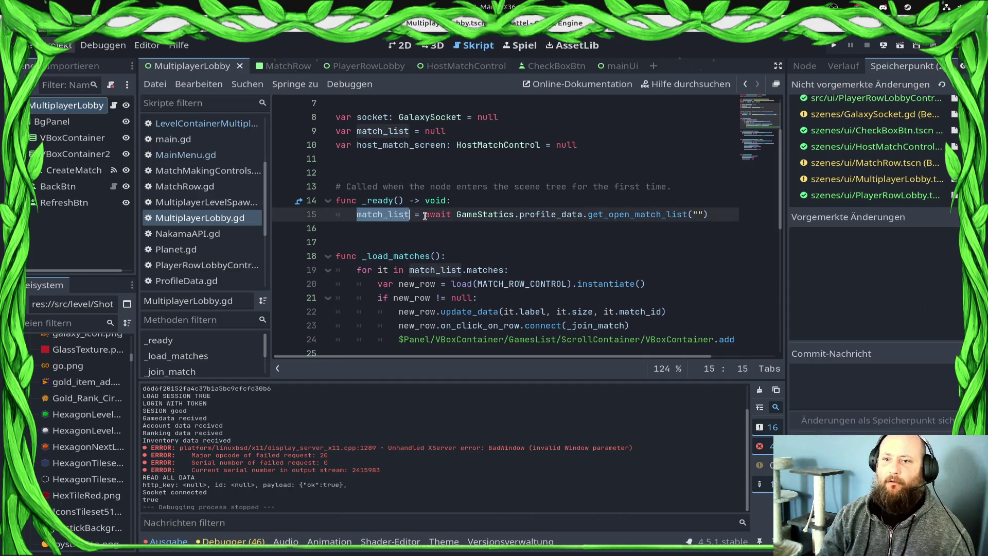
pyautogui.scroll(-7, 553, 234)
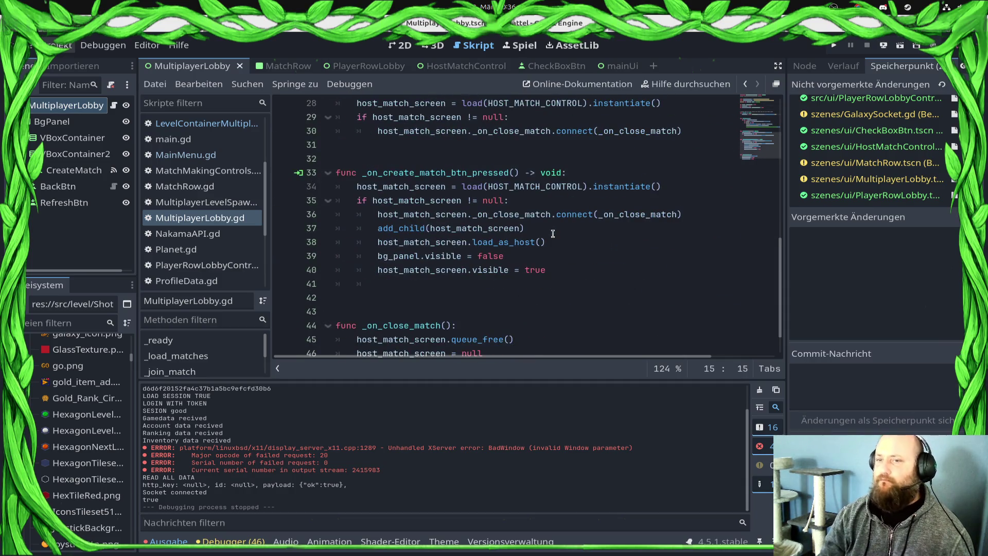
pyautogui.scroll(-1, 553, 233)
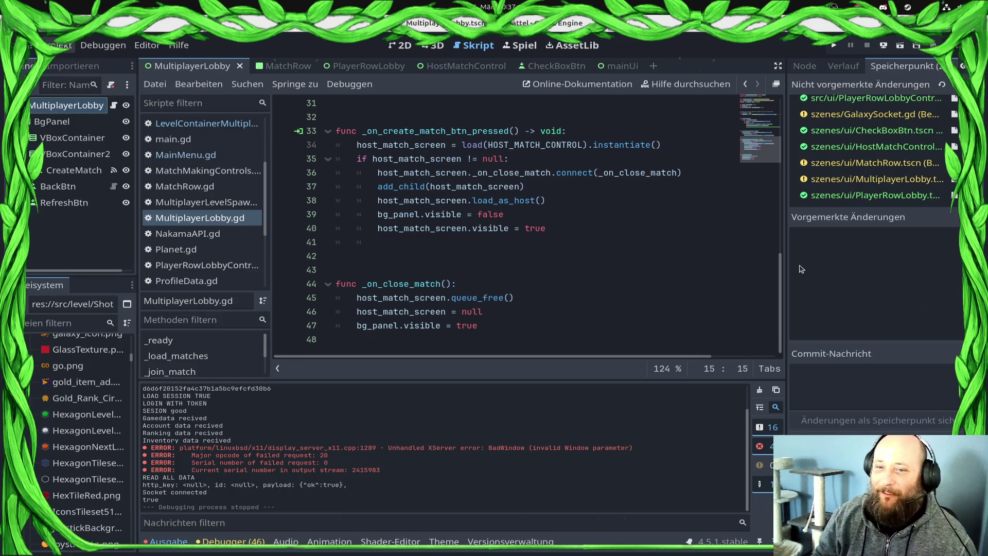
pyautogui.click(637, 213)
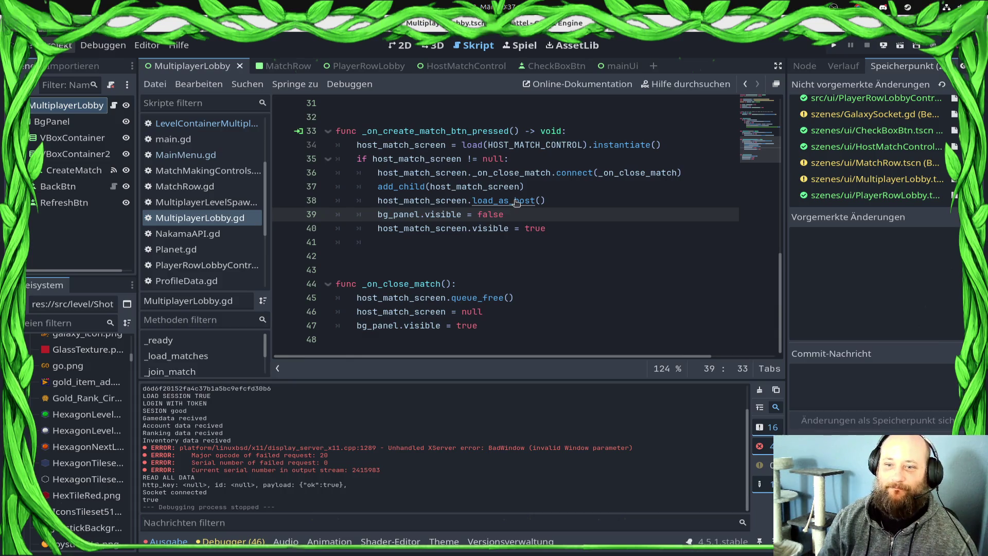
pyautogui.keyDown('ctrl'); pyautogui.click(516, 202); pyautogui.keyUp('ctrl')
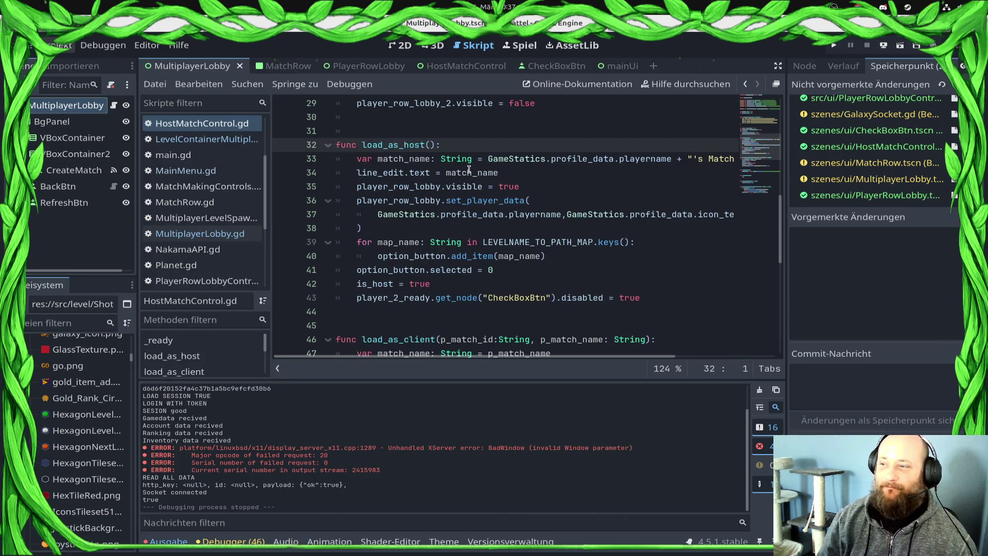
# Insert two unindented blank lines above load_as_host's match-name code, then jump to GalaxySocket.gd.
pyautogui.click(490, 159)
pyautogui.click(483, 149)
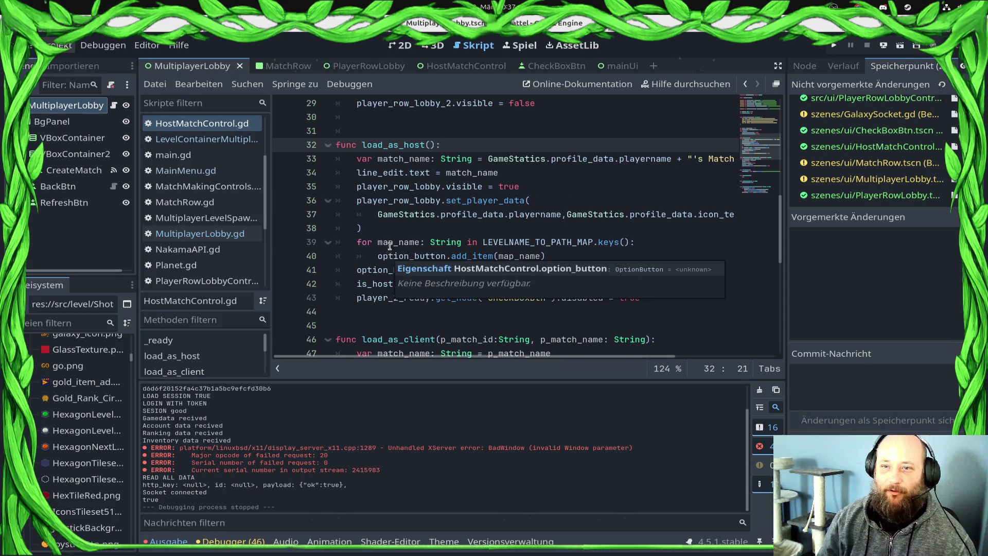
pyautogui.scroll(3, 390, 252)
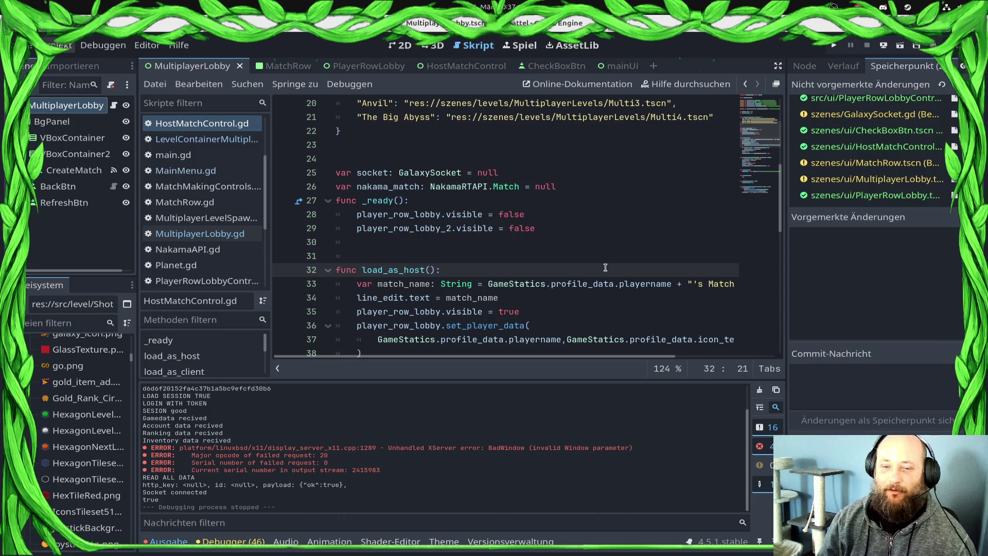
pyautogui.press('Down')
pyautogui.press('Home')
pyautogui.press('Tab')
pyautogui.press('BackSpace')
pyautogui.press('Return')
pyautogui.press('Up')
pyautogui.press('Return')
pyautogui.press('Up')
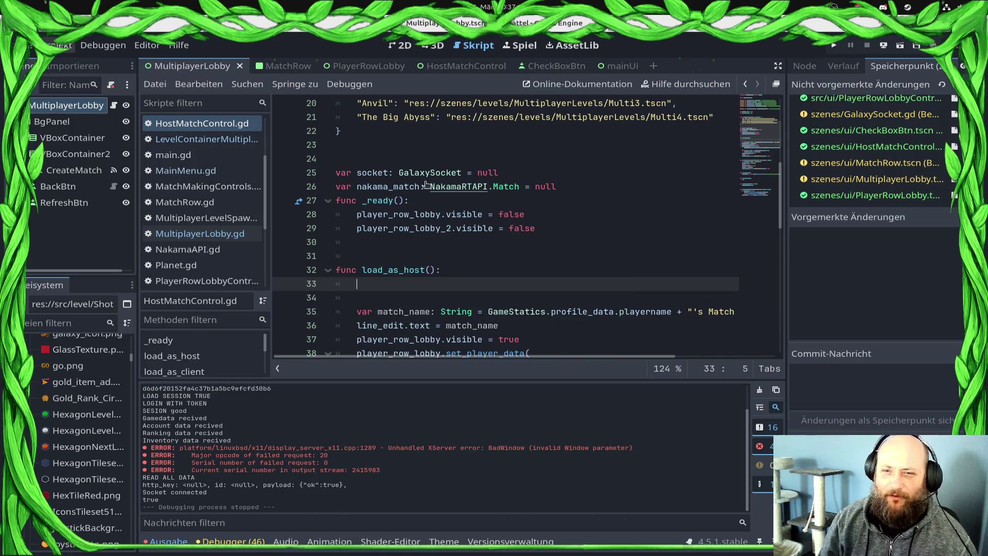
pyautogui.keyDown('ctrl'); pyautogui.click(435, 174); pyautogui.keyUp('ctrl')
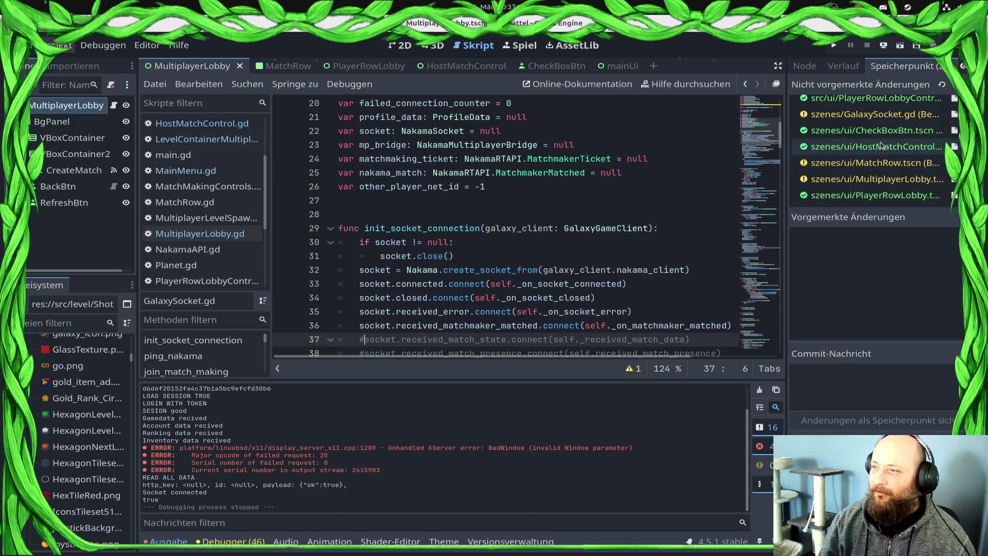
# Scroll to GalaxySocket.gd's create_match function, then glance back at MultiplayerLobby.gd.
pyautogui.moveTo(778, 135); pyautogui.dragTo(779, 340)
pyautogui.click(615, 339)
pyautogui.press('Up')
pyautogui.press('Up')
pyautogui.press('Up')
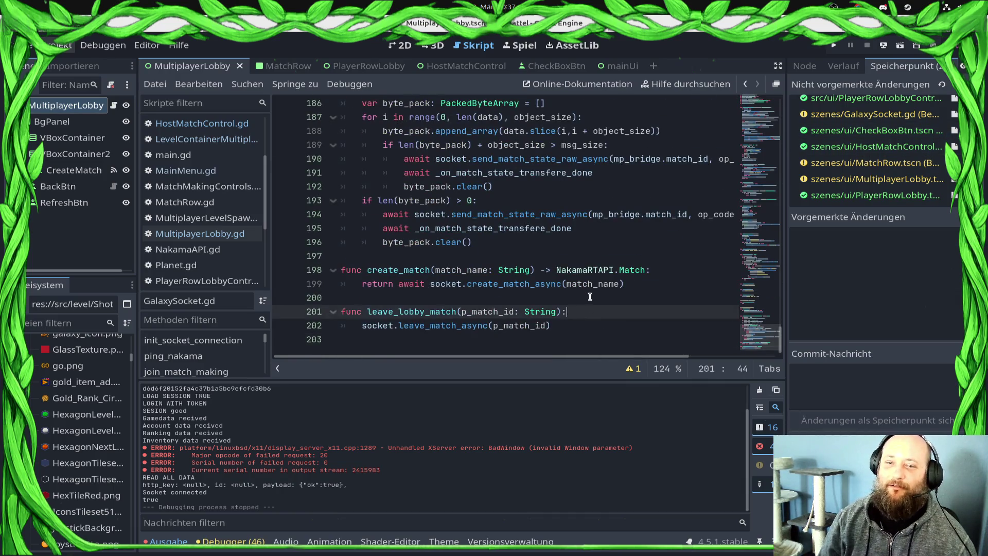
pyautogui.click(200, 233)
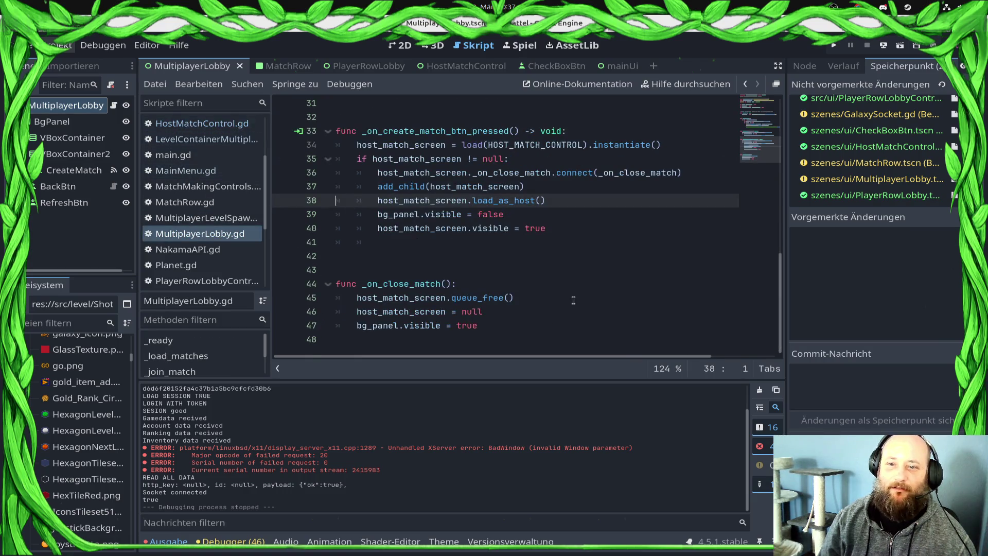
pyautogui.scroll(10, 566, 298)
pyautogui.scroll(-1, 532, 276)
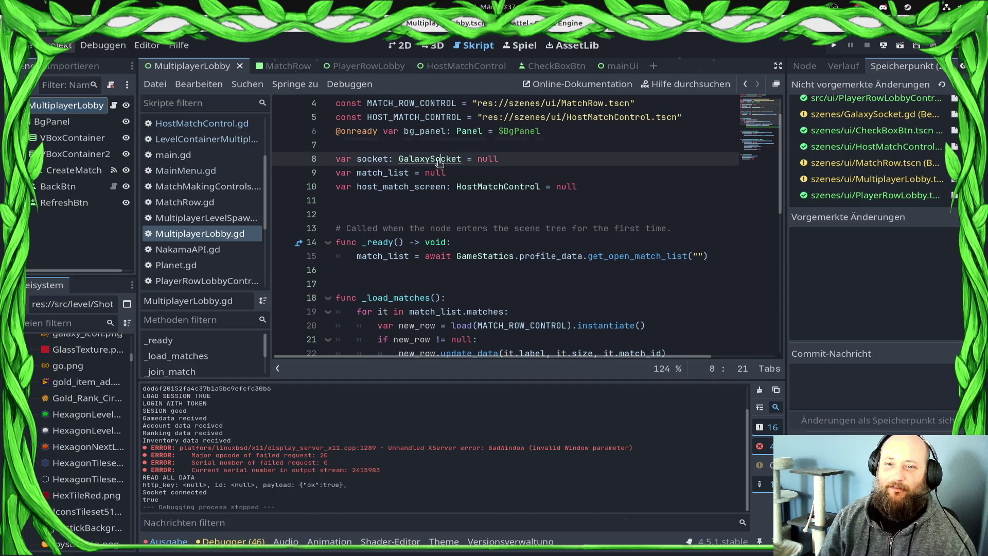
# Select create_match in GalaxySocket.gd and search the whole project for it.
pyautogui.keyDown('ctrl'); pyautogui.click(430, 162); pyautogui.keyUp('ctrl')
pyautogui.click(397, 270)
pyautogui.doubleClick(398, 271)
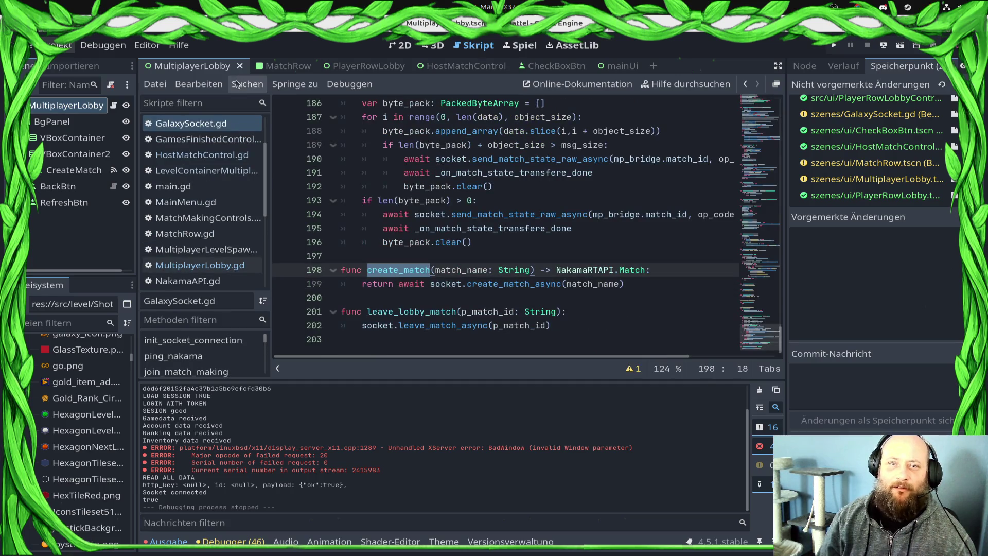
pyautogui.hotkey('ctrl', 'shift', 'f')
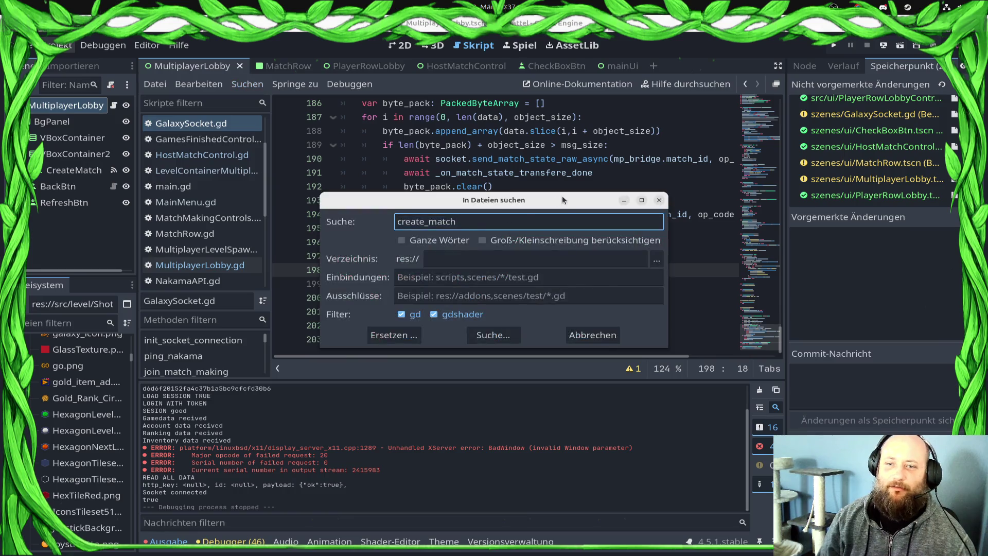
# Run the create_match search and go to the _create_match result in HostMatchControl.gd.
pyautogui.press('Return')
pyautogui.scroll(-3, 411, 490)
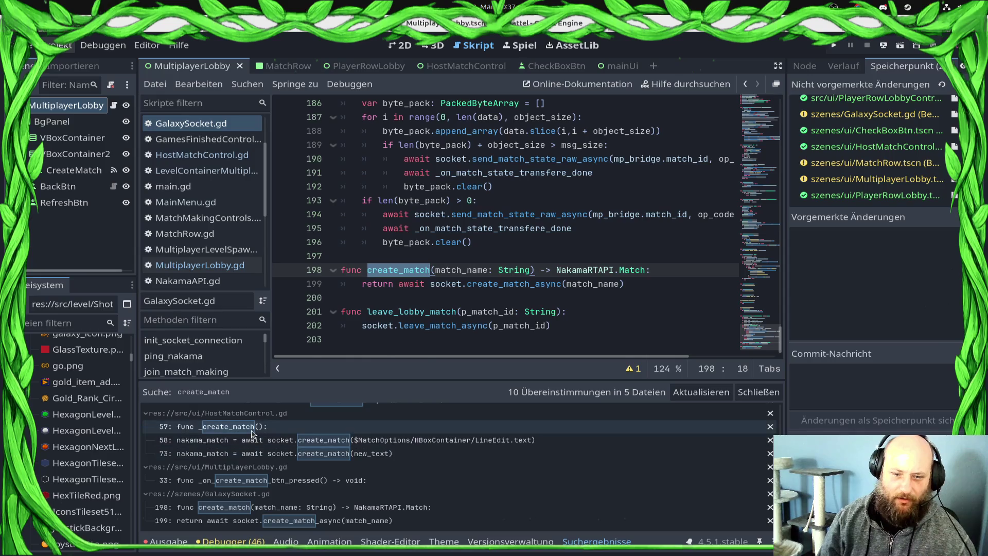
pyautogui.click(252, 427)
pyautogui.scroll(-2, 498, 292)
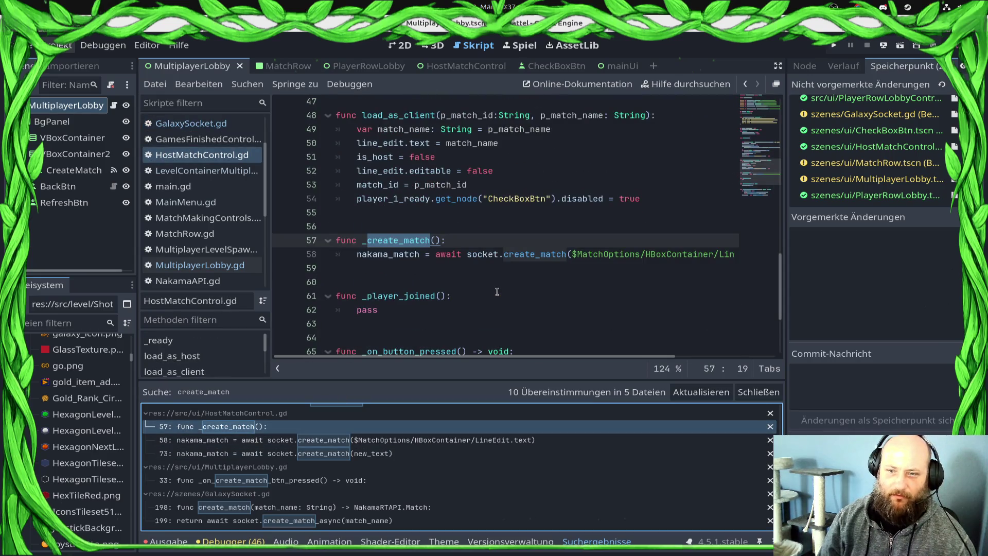
pyautogui.scroll(3, 497, 254)
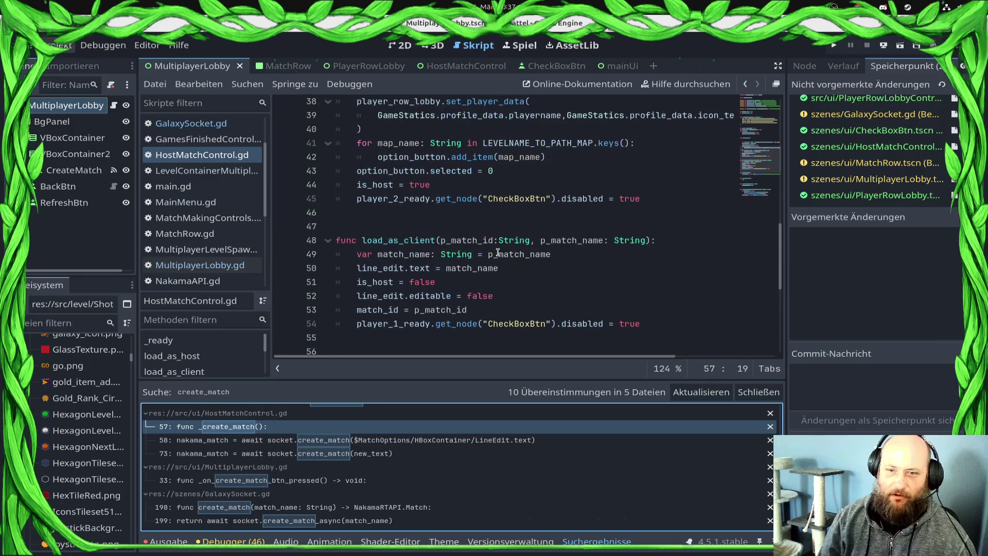
pyautogui.scroll(-4, 498, 252)
pyautogui.doubleClick(390, 201)
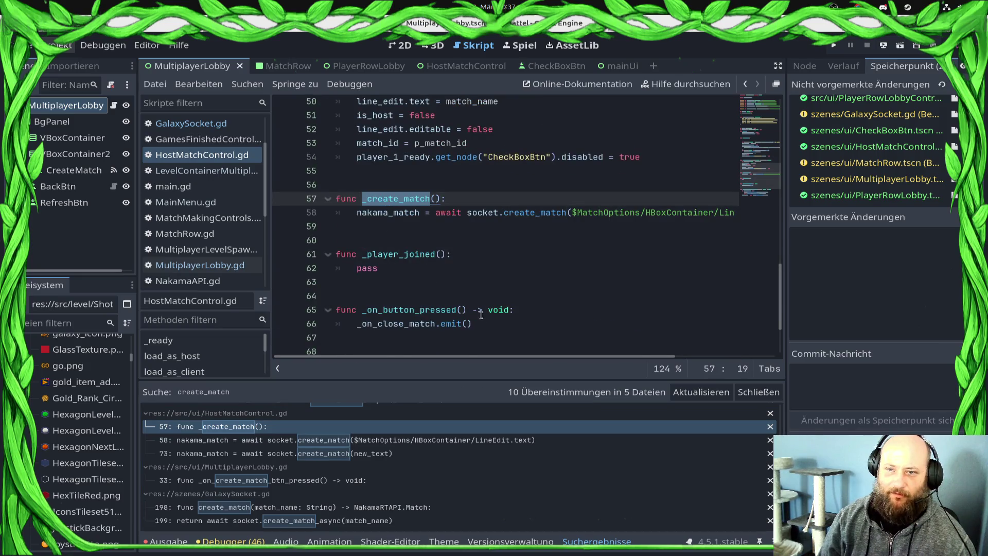
pyautogui.scroll(12, 483, 320)
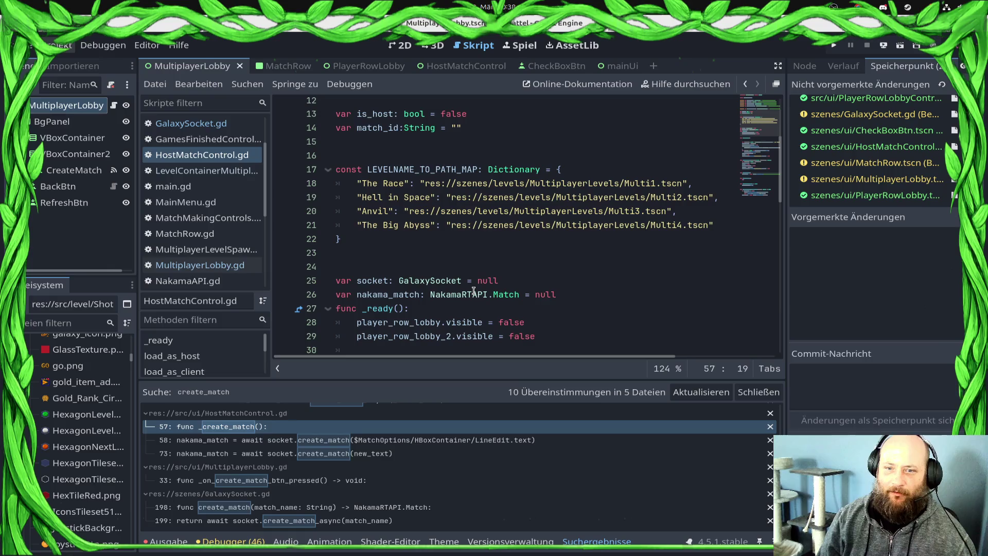
pyautogui.scroll(3, 473, 291)
pyautogui.scroll(-4, 474, 291)
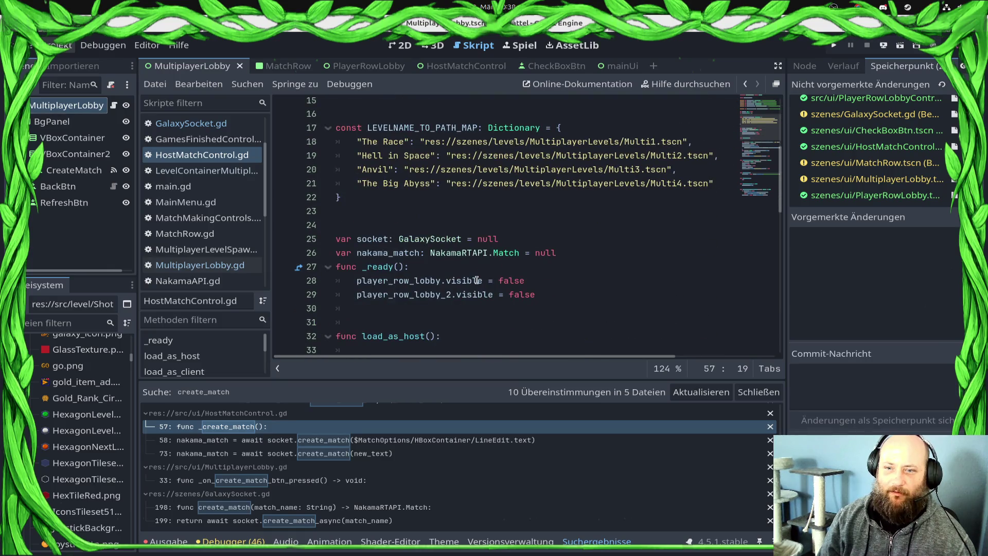
# Add a _create_match() call at the end of _ready after the player-row lines and save.
pyautogui.click(472, 268)
pyautogui.press('Return')
pyautogui.click(601, 309)
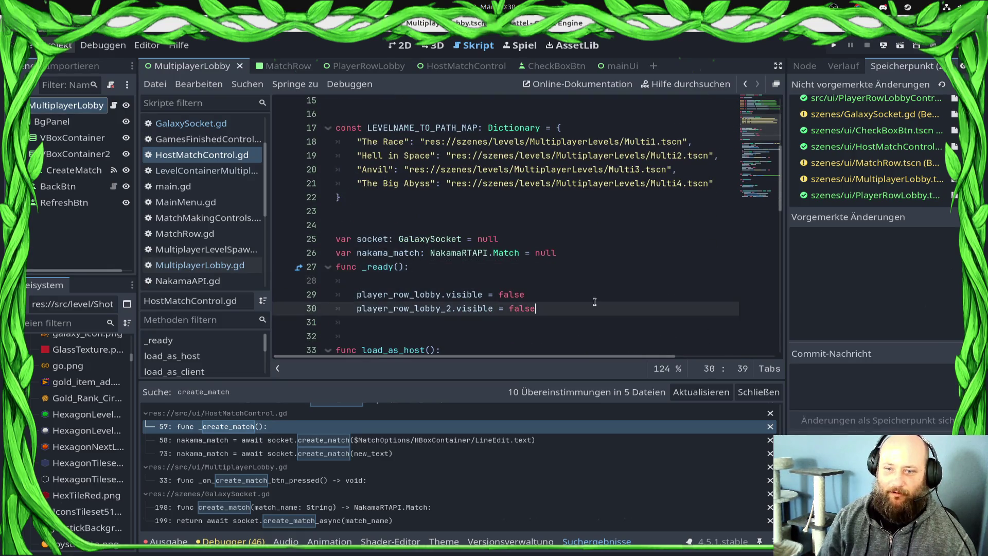
pyautogui.press('Return')
pyautogui.press('Return')
pyautogui.hotkey('ctrl', 's')
pyautogui.scroll(-3, 568, 286)
pyautogui.scroll(-12, 568, 285)
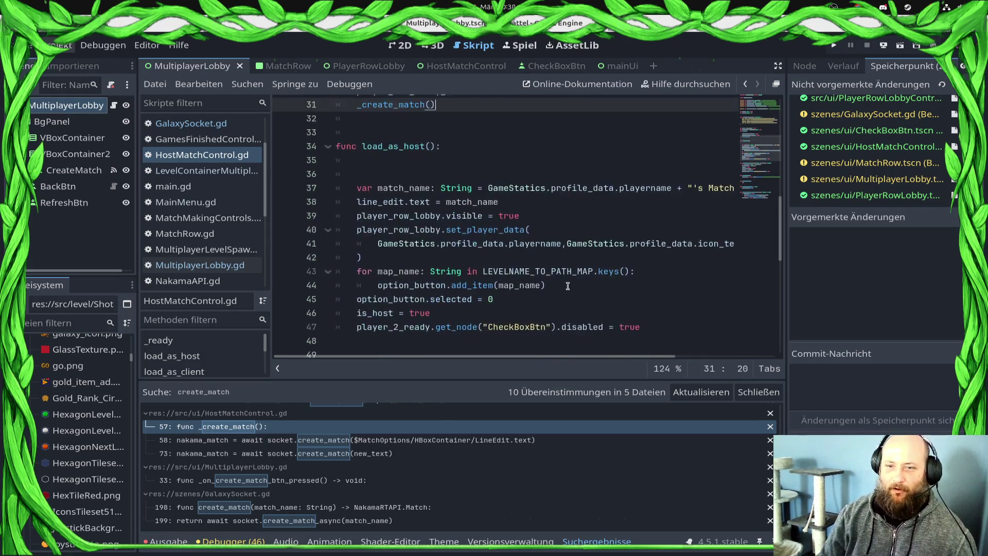
# Launch the game both as a web build in the browser and in a local debug window.
pyautogui.click(884, 45)
pyautogui.click(870, 81)
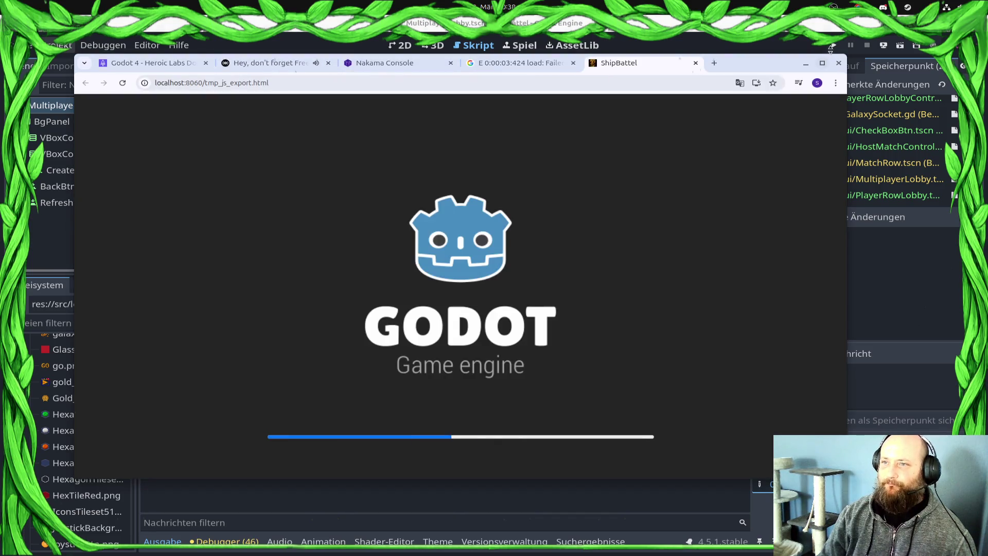
pyautogui.click(834, 46)
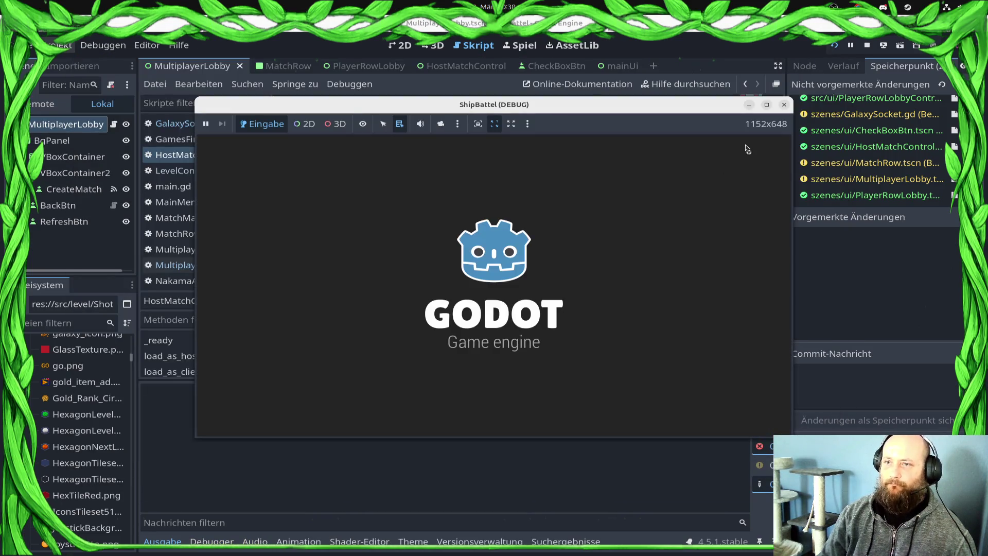
pyautogui.press('super')
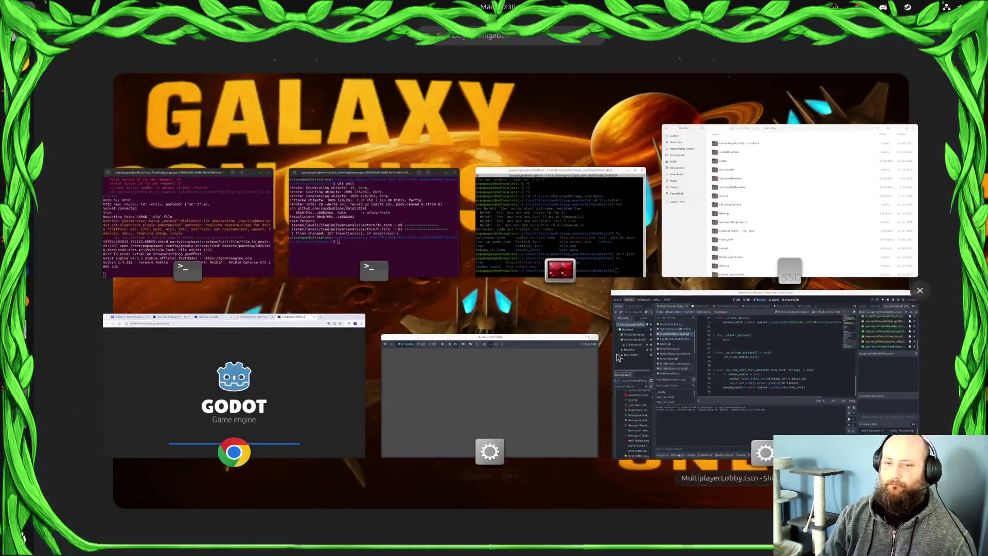
pyautogui.click(234, 407)
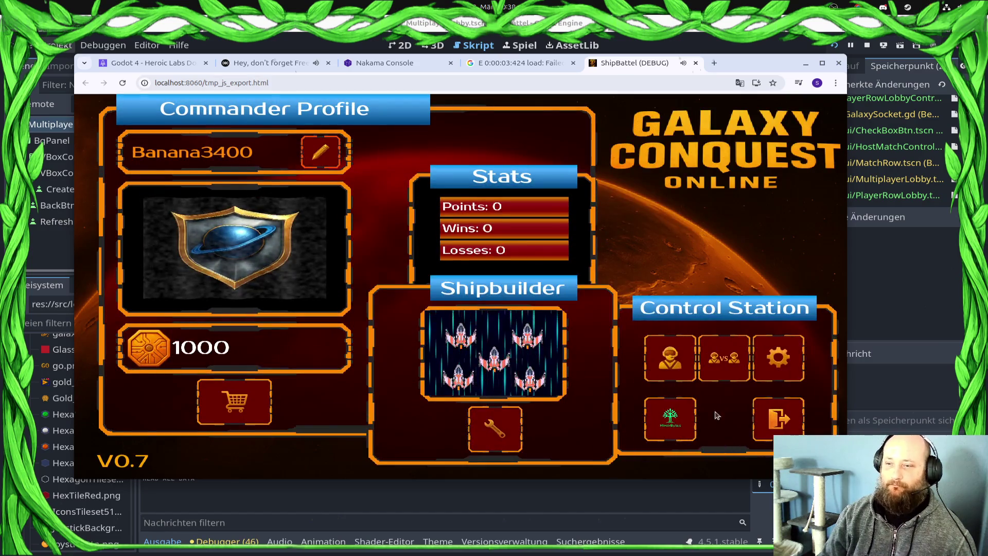
# In the browser game, turn music and effects volume down and enter the lobby's Open Matches list.
pyautogui.click(767, 360)
pyautogui.moveTo(546, 146)
pyautogui.mouseDown()
pyautogui.moveTo(515, 149)
pyautogui.moveTo(515, 172)
pyautogui.mouseUp()
pyautogui.click(530, 395)
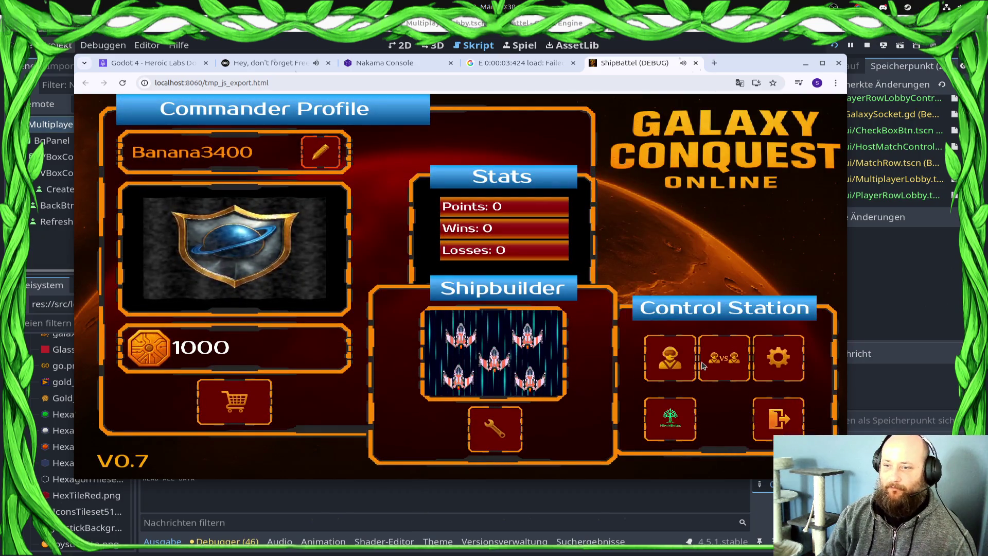
pyautogui.click(723, 354)
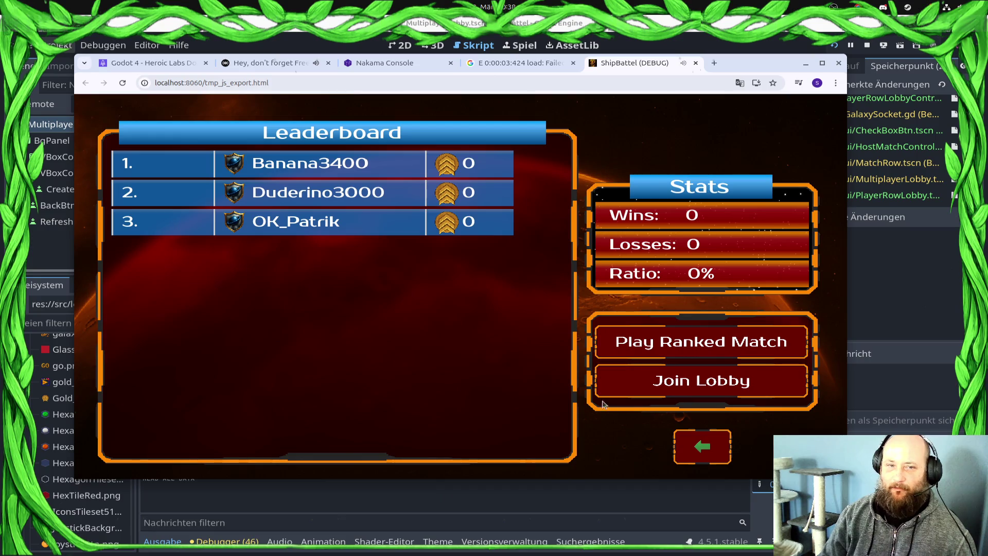
pyautogui.click(618, 392)
# In the debug game window, reach Open Matches and press Create Match.
pyautogui.hotkey('alt', 'Tab')
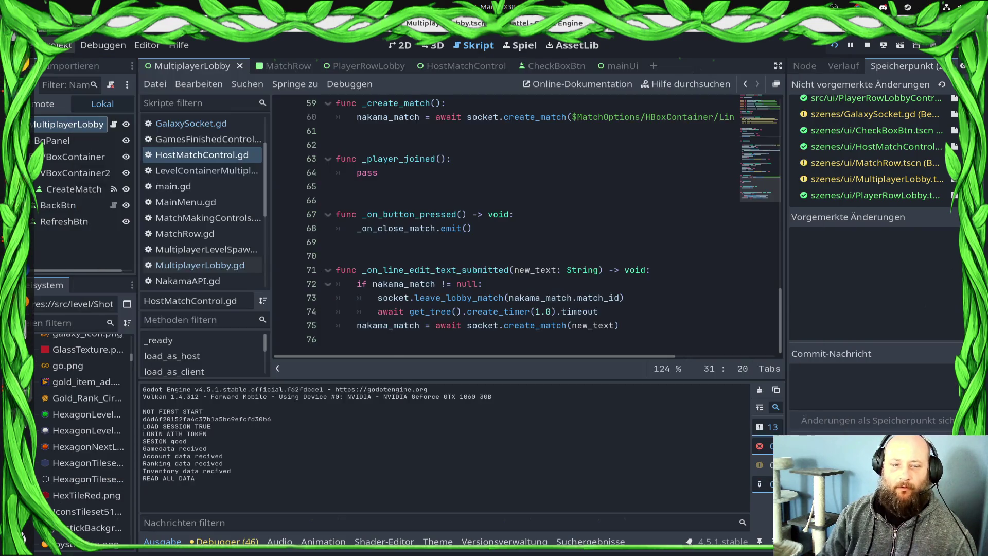
pyautogui.hotkey('alt', 'Tab')
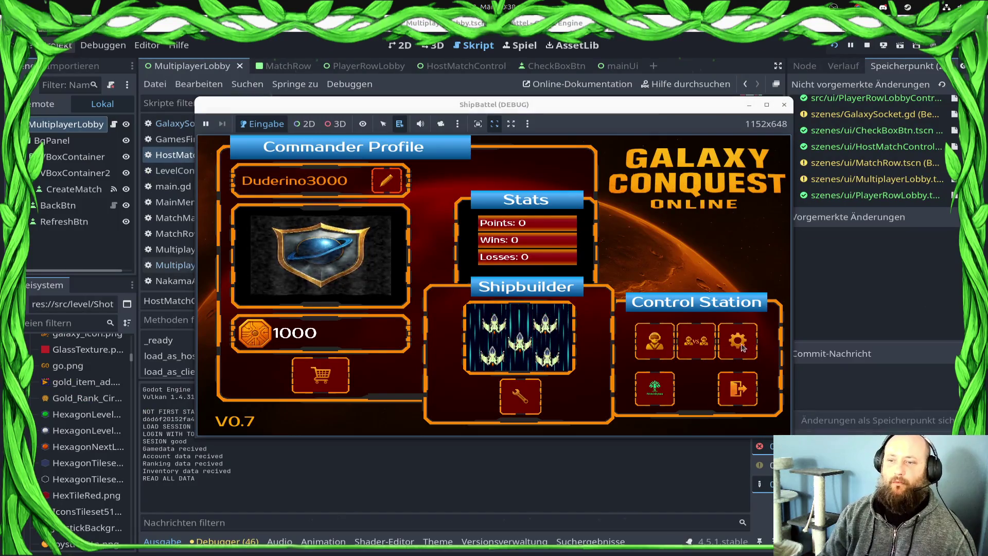
pyautogui.click(743, 348)
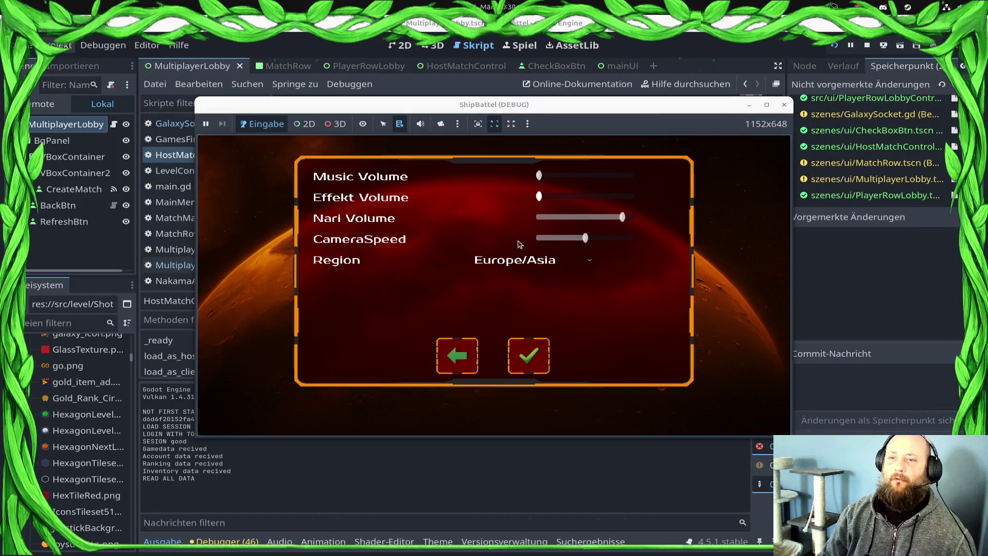
pyautogui.click(537, 356)
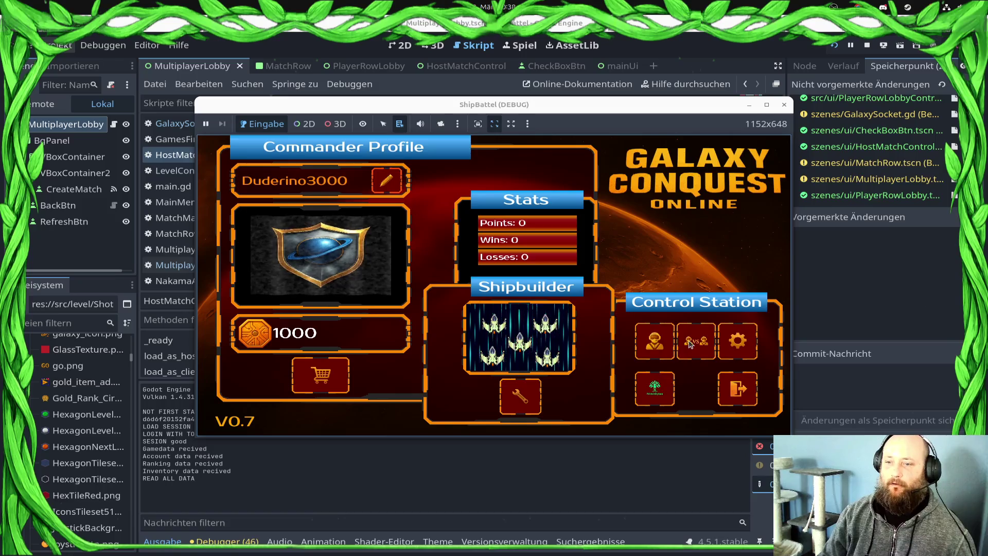
pyautogui.click(690, 393)
pyautogui.click(680, 368)
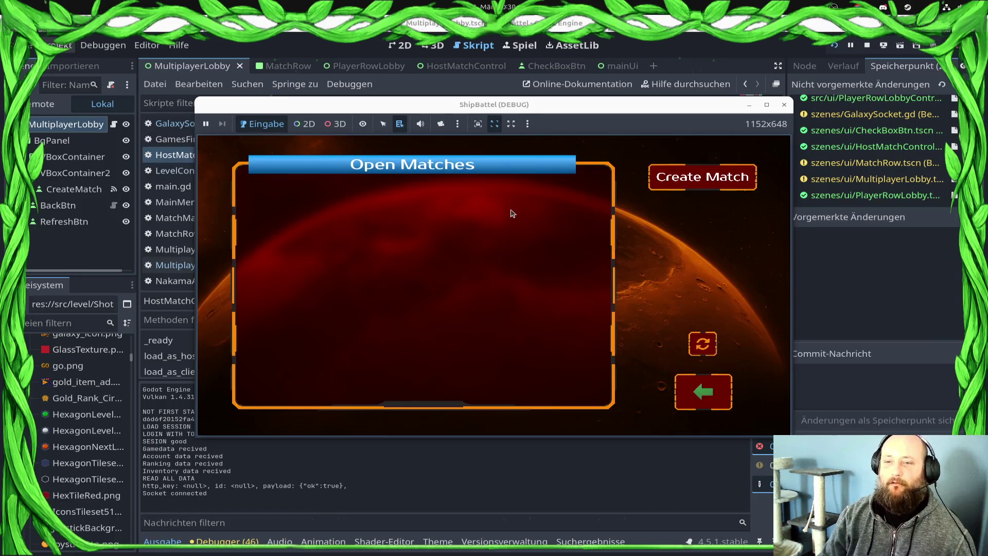
pyautogui.click(723, 178)
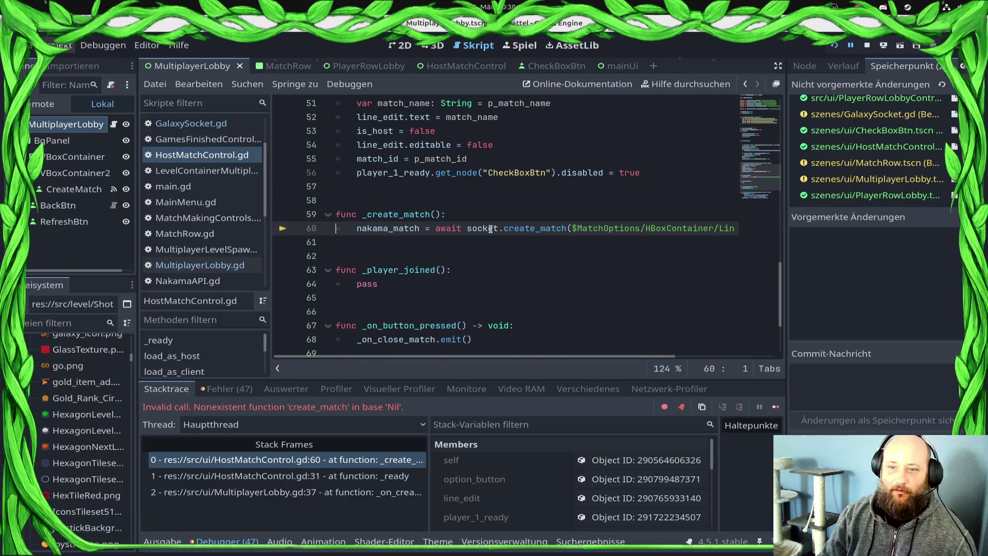
# Stop the debug session and find the null check in MultiplayerLobby.gd's create-match handler.
pyautogui.moveTo(491, 228)
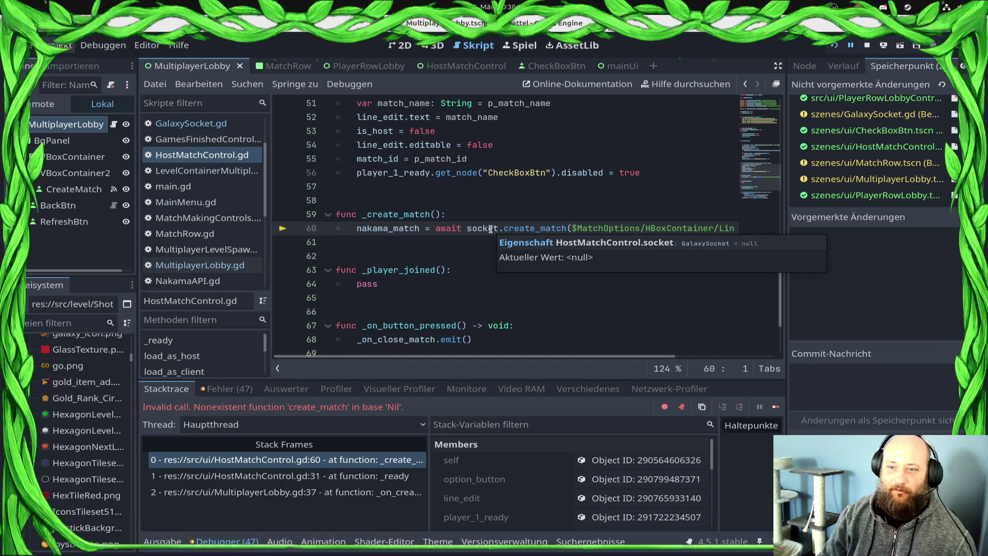
pyautogui.click(868, 45)
pyautogui.click(200, 265)
pyautogui.scroll(-5, 478, 160)
pyautogui.scroll(2, 476, 185)
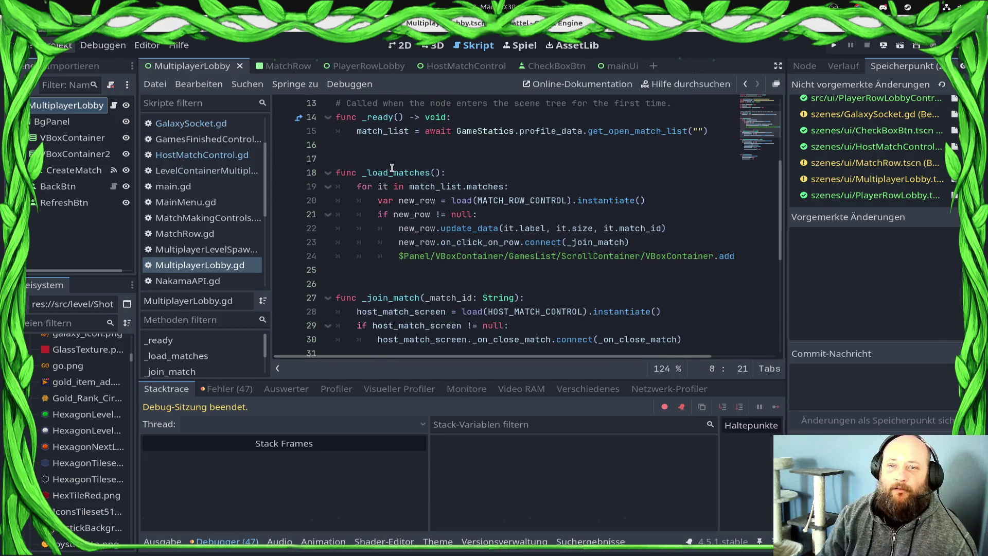
pyautogui.scroll(-3, 397, 178)
pyautogui.scroll(-3, 391, 262)
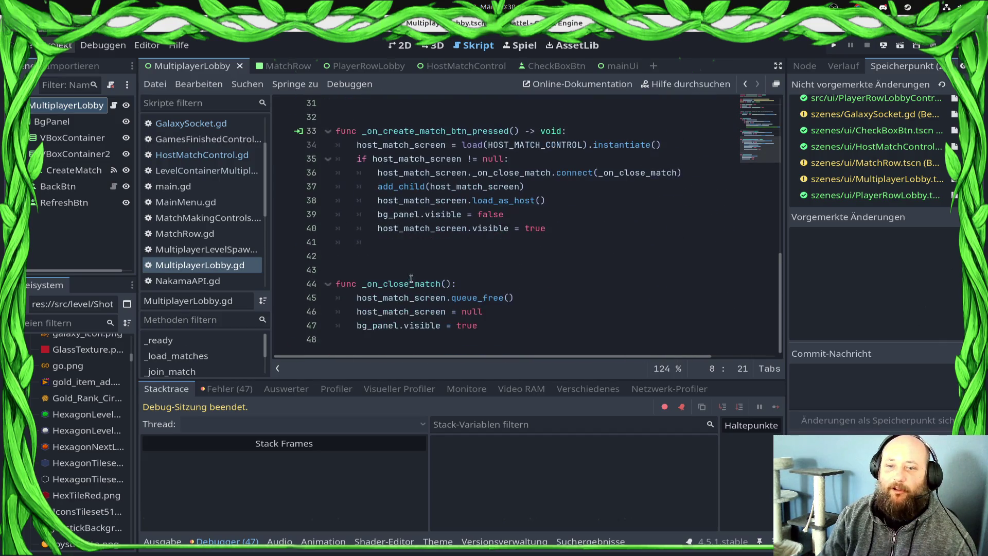
# Add 'host_match_screen.socket = socket' inside the null check and run the project with F5.
pyautogui.press('Return')
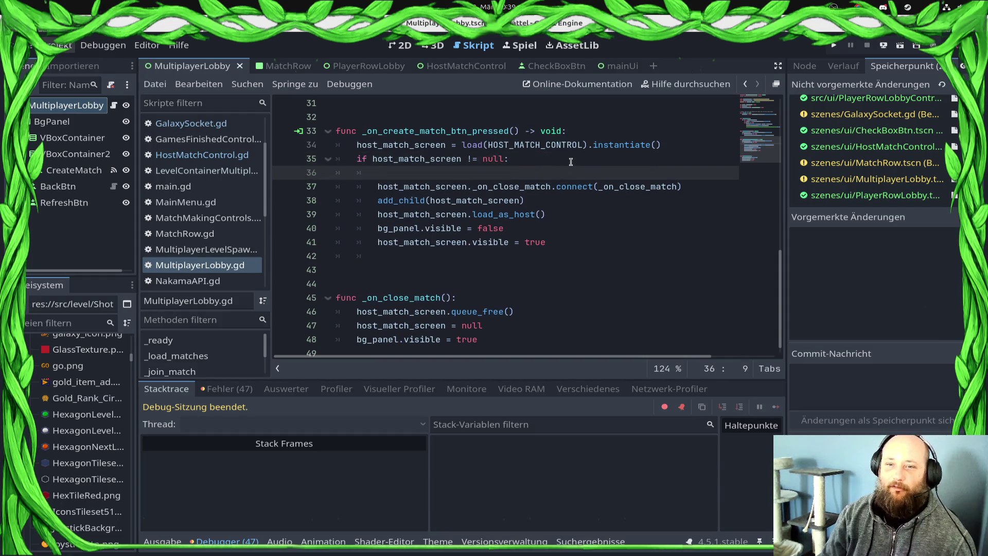
pyautogui.write('hos')
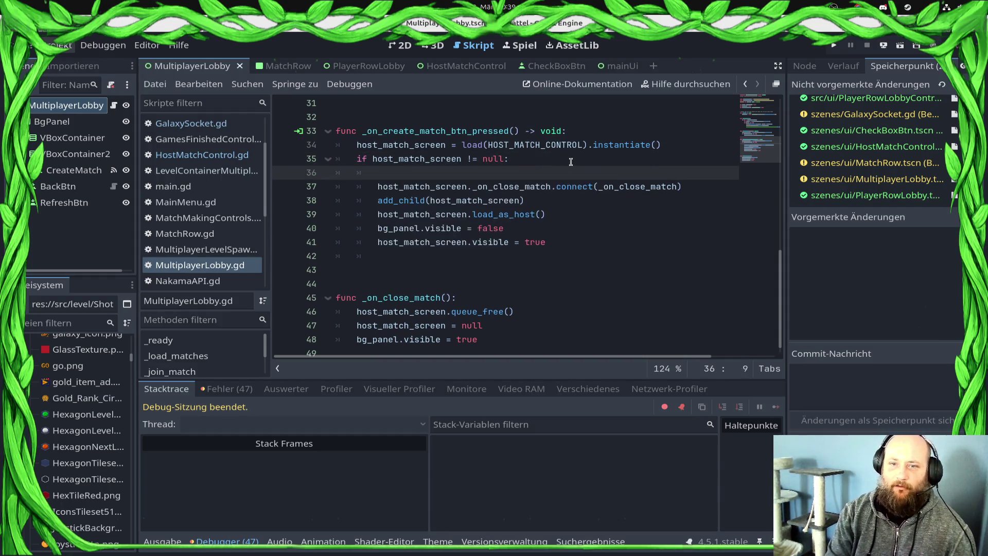
pyautogui.write('t')
pyautogui.press('Return')
pyautogui.write('.')
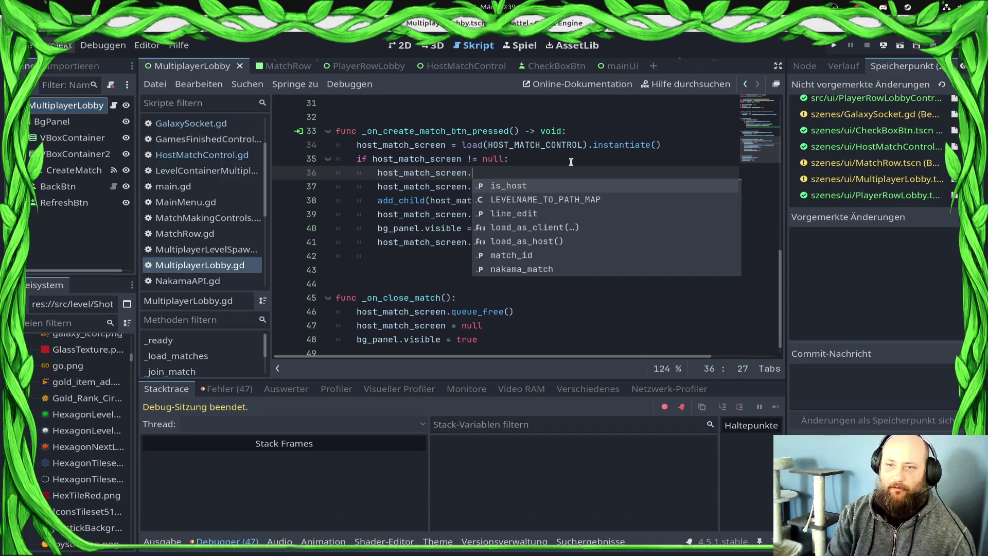
pyautogui.write('socket = socket')
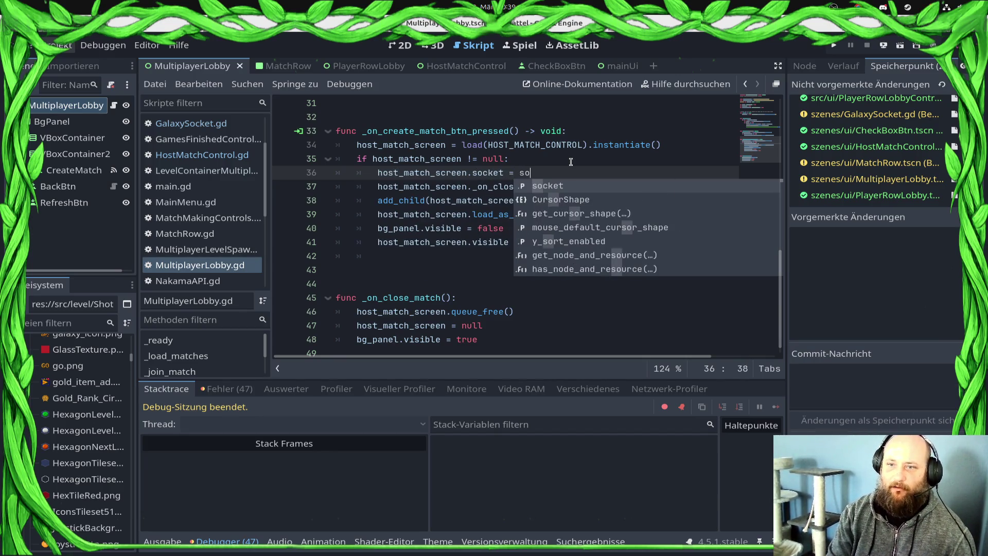
pyautogui.press('F5')
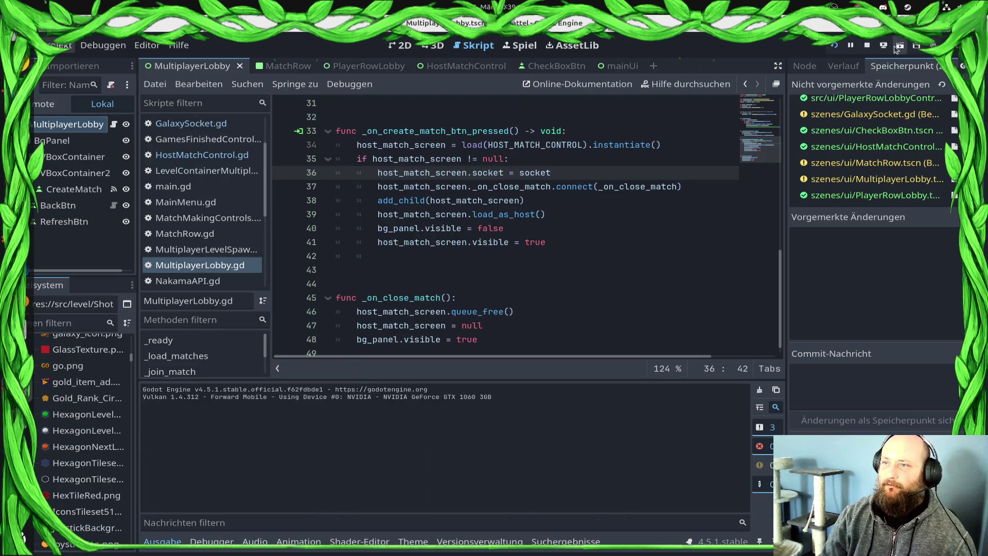
# Export and run the web build in the browser, close extra tabs, and start a local game window.
pyautogui.click(883, 46)
pyautogui.click(885, 79)
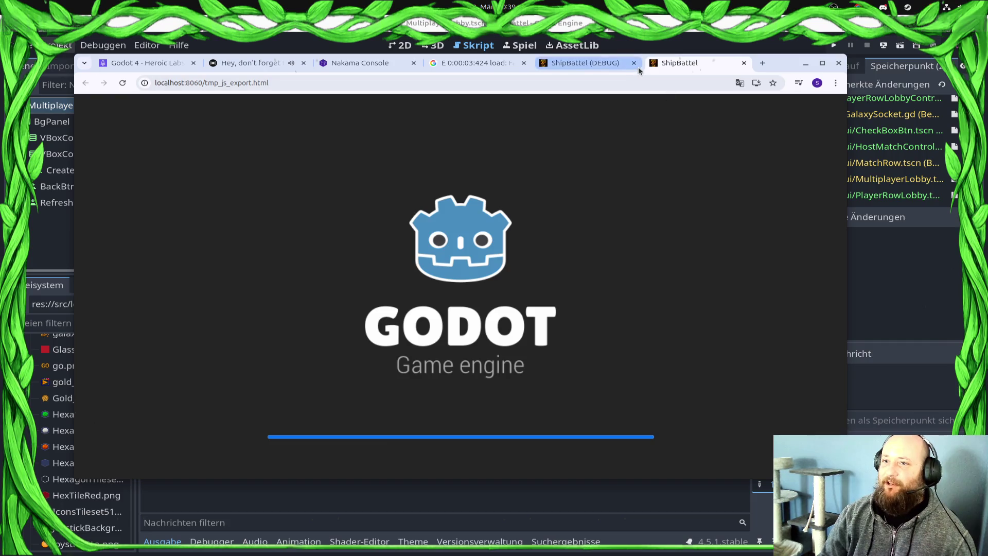
pyautogui.click(634, 63)
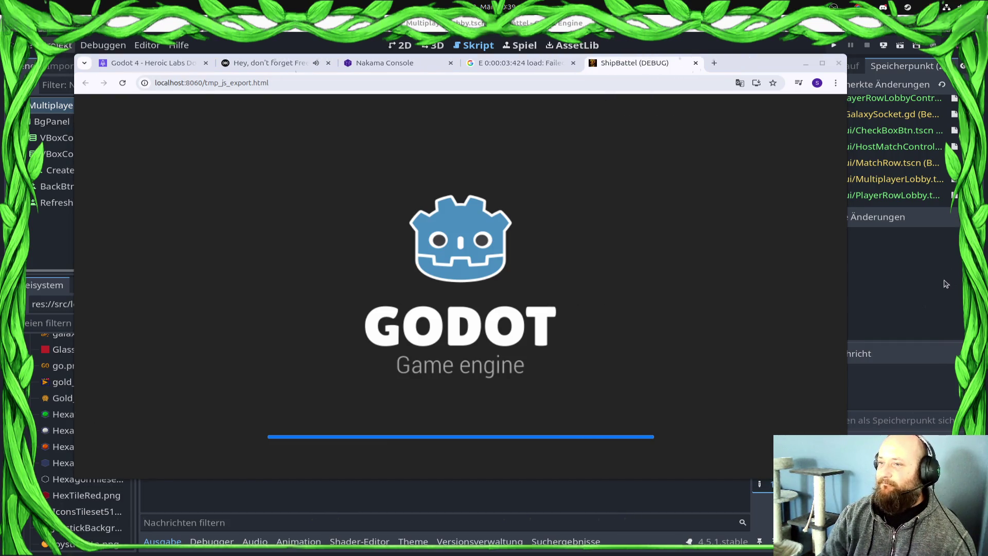
pyautogui.click(838, 62)
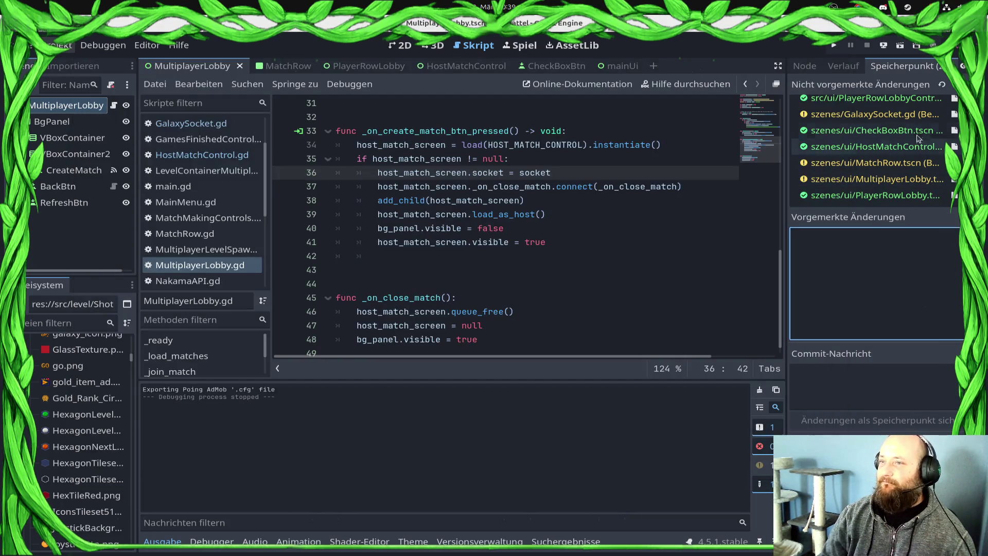
pyautogui.click(836, 50)
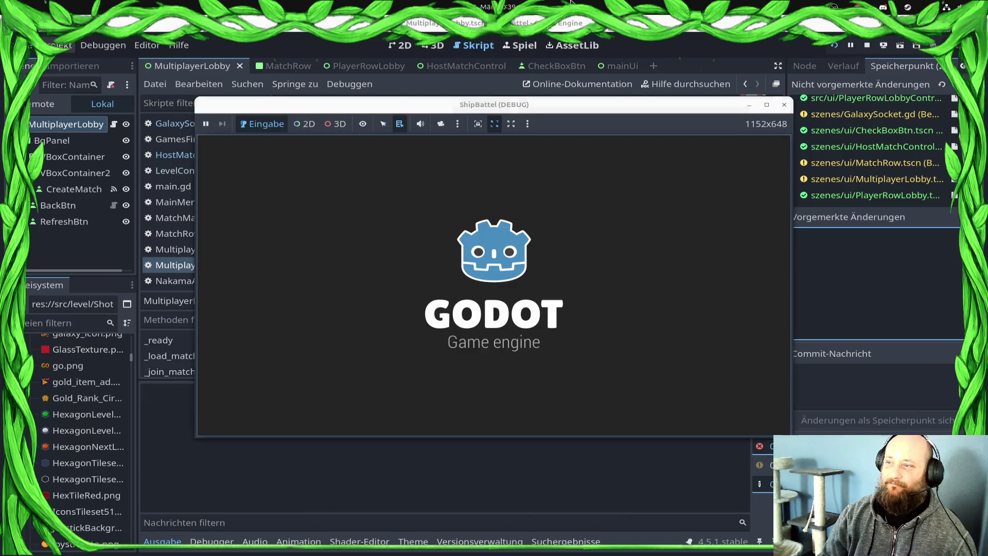
pyautogui.moveTo(472, 108)
pyautogui.mouseDown()
pyautogui.moveTo(442, 89)
pyautogui.moveTo(409, 80)
pyautogui.moveTo(413, 87)
pyautogui.mouseUp()
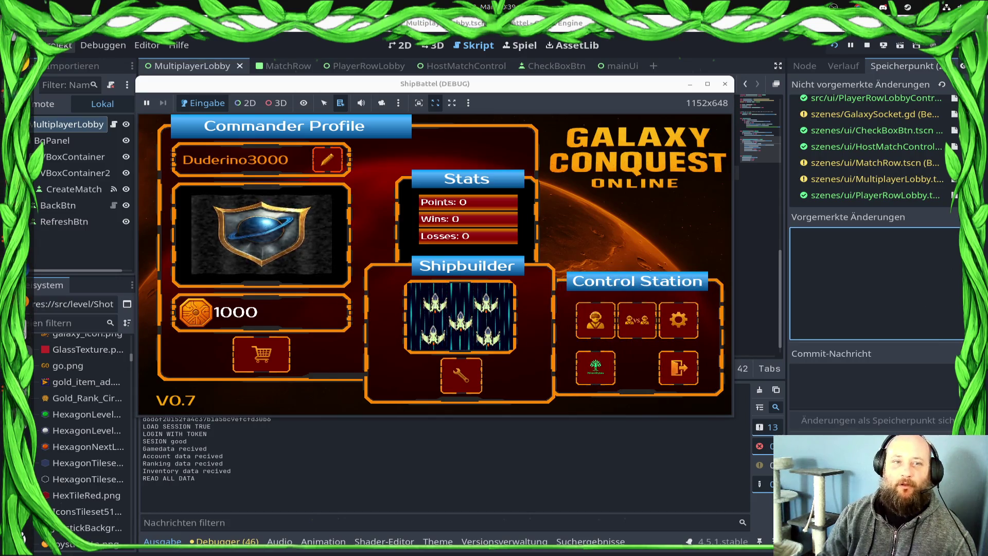
# Open the Open Matches list in the browser client, then return to the local game.
pyautogui.hotkey('alt', 'Tab')
pyautogui.click(724, 358)
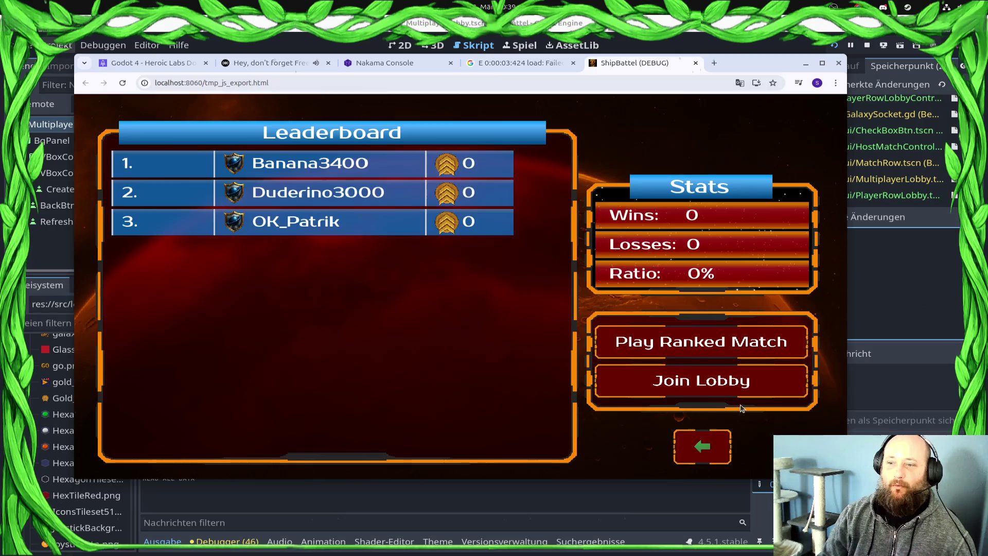
pyautogui.click(715, 383)
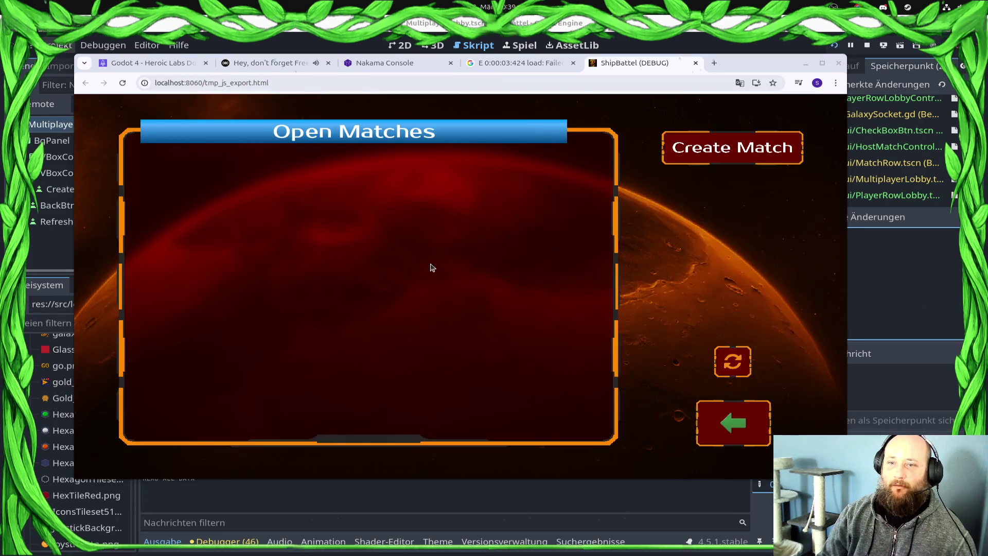
pyautogui.press('super')
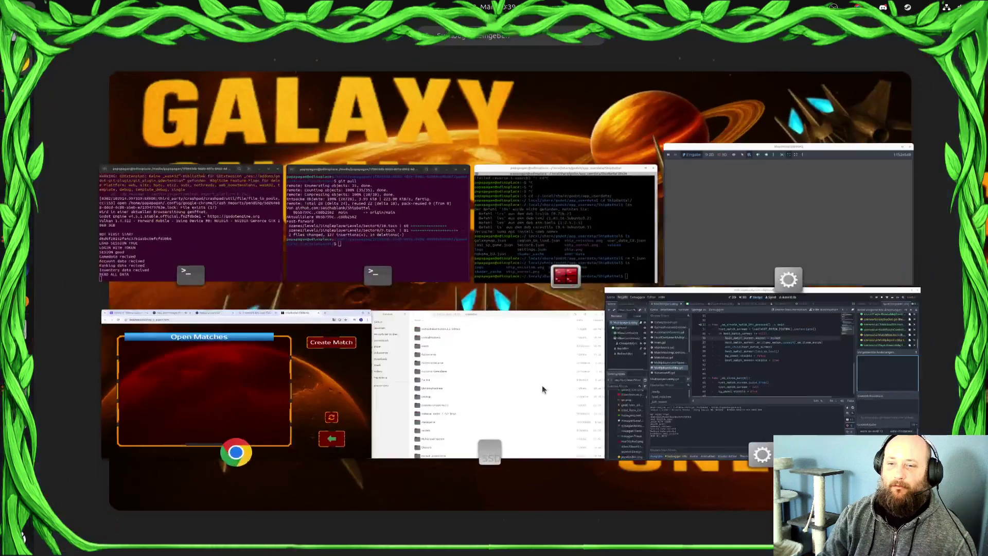
pyautogui.click(742, 199)
# In the local game, host a new match as Player 1 on the Hell in Space map.
pyautogui.click(651, 381)
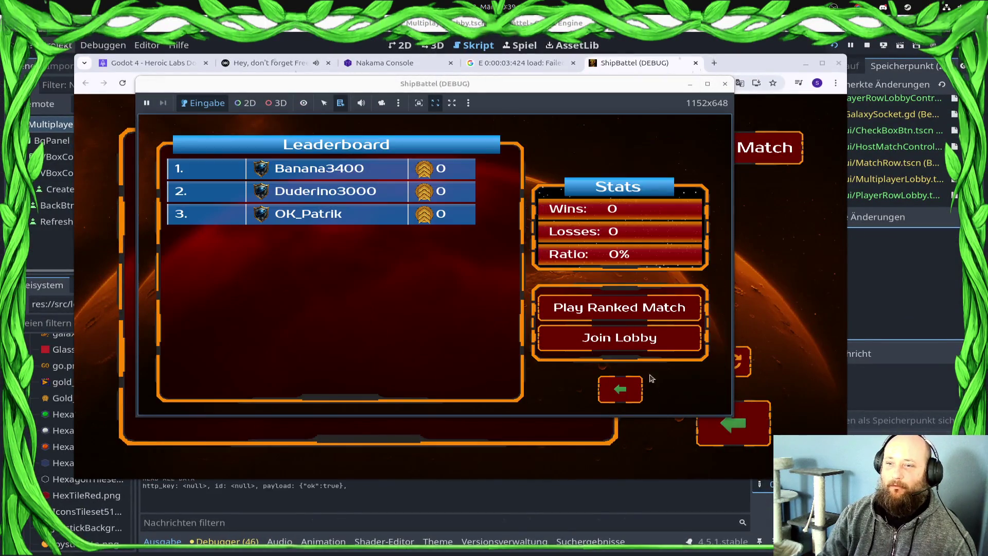
pyautogui.click(623, 341)
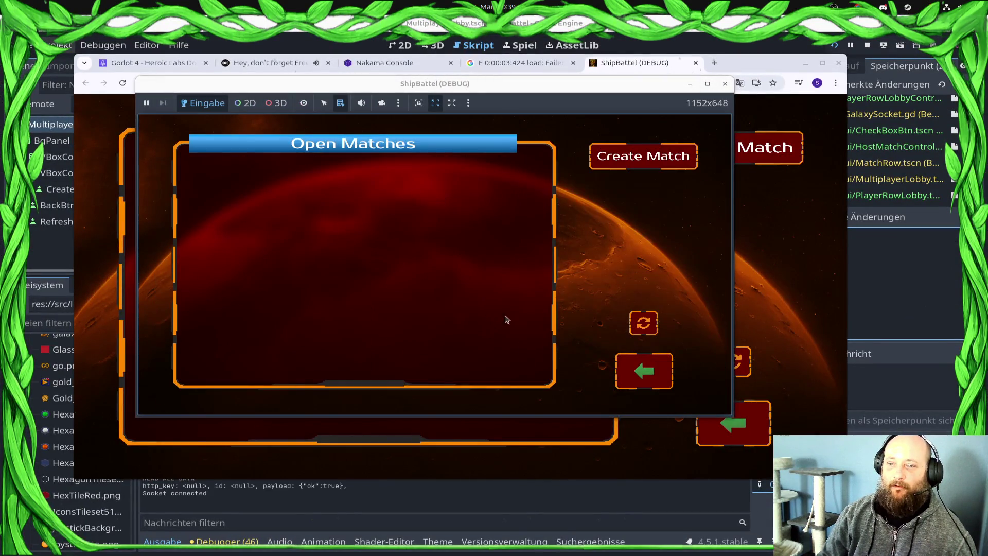
pyautogui.click(648, 163)
pyautogui.click(258, 363)
pyautogui.click(316, 202)
pyautogui.click(301, 269)
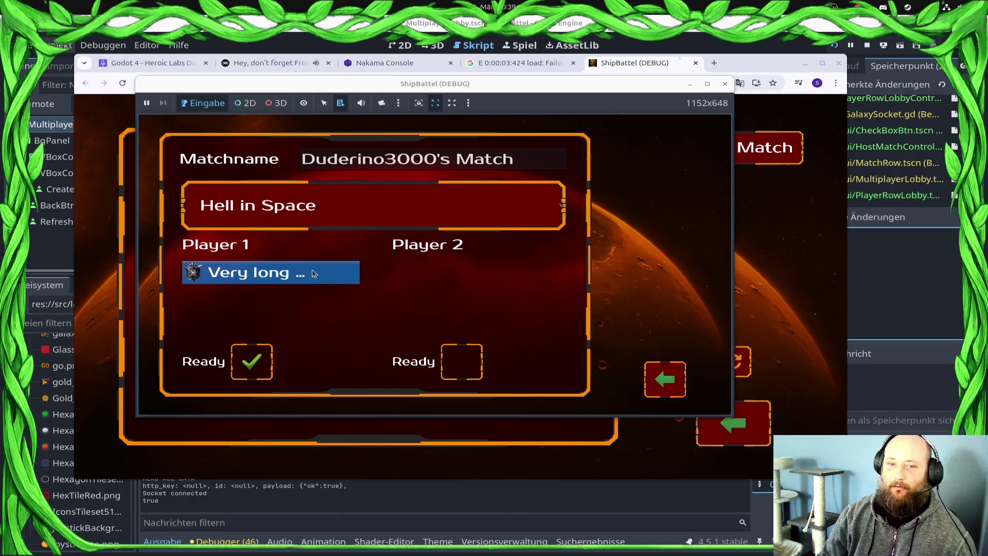
# Reload the browser client with F5 and open its leaderboard and lobby screen.
pyautogui.click(770, 314)
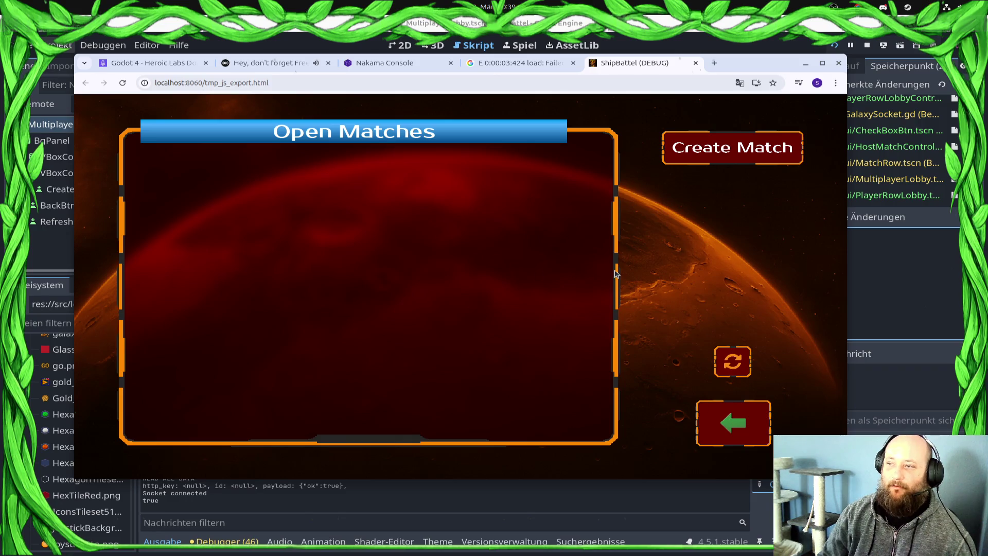
pyautogui.press('F5')
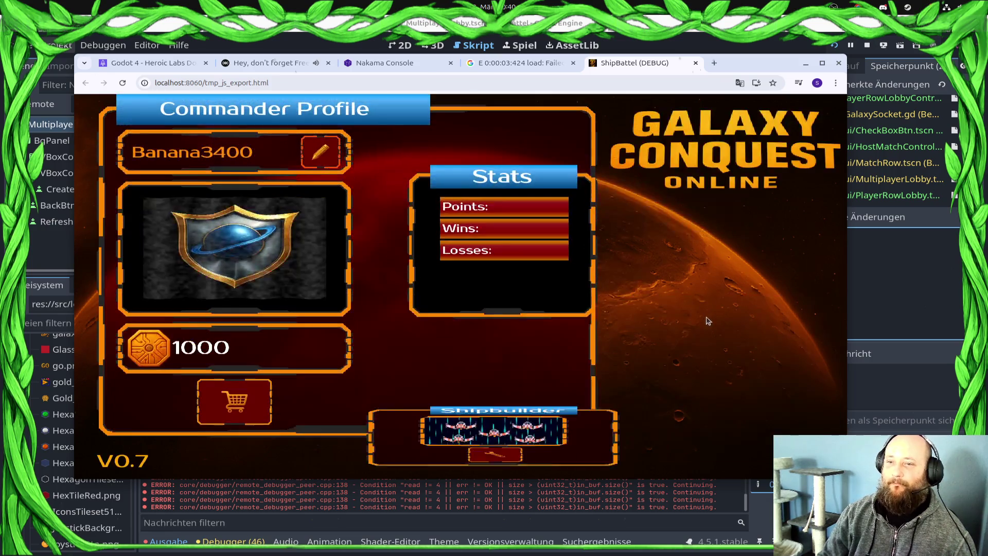
pyautogui.click(722, 355)
# Open the web build's Open Matches list to look for the hosted match, which is missing.
pyautogui.click(728, 382)
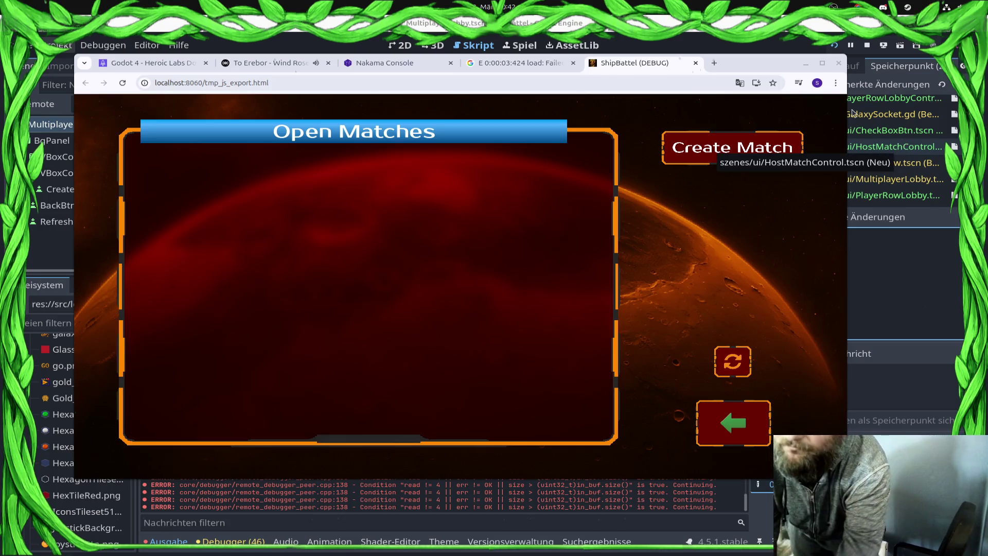
# Close the ShipBattel web game tab and return to the Godot script editor.
pyautogui.click(695, 63)
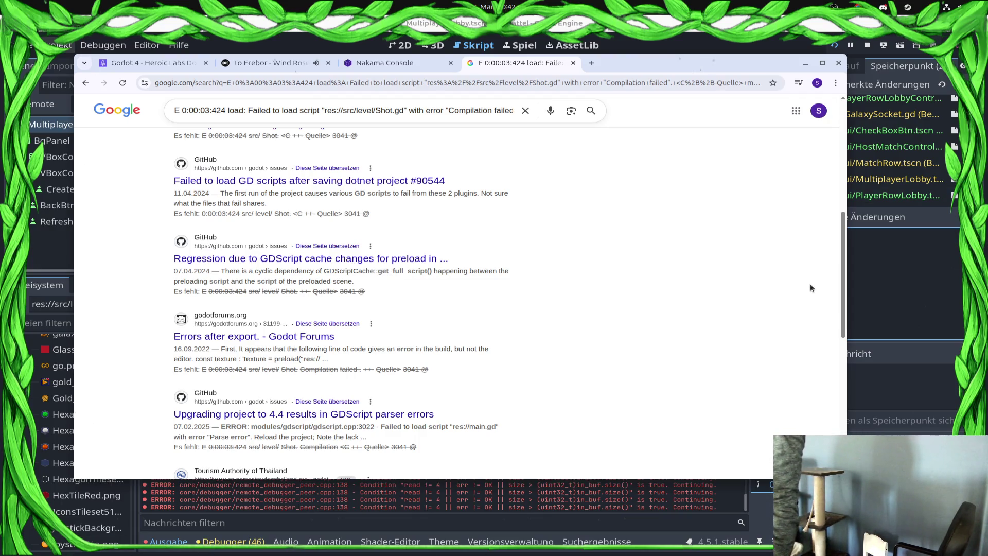
pyautogui.click(870, 292)
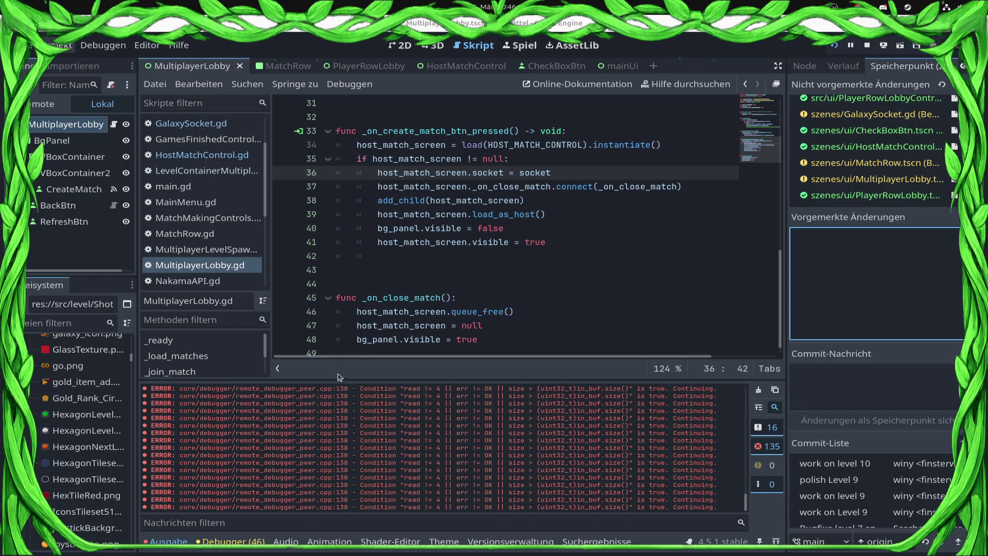
# Inspect the _on_close_match connect call on line 37, then run the game to Open Matches.
pyautogui.doubleClick(574, 188)
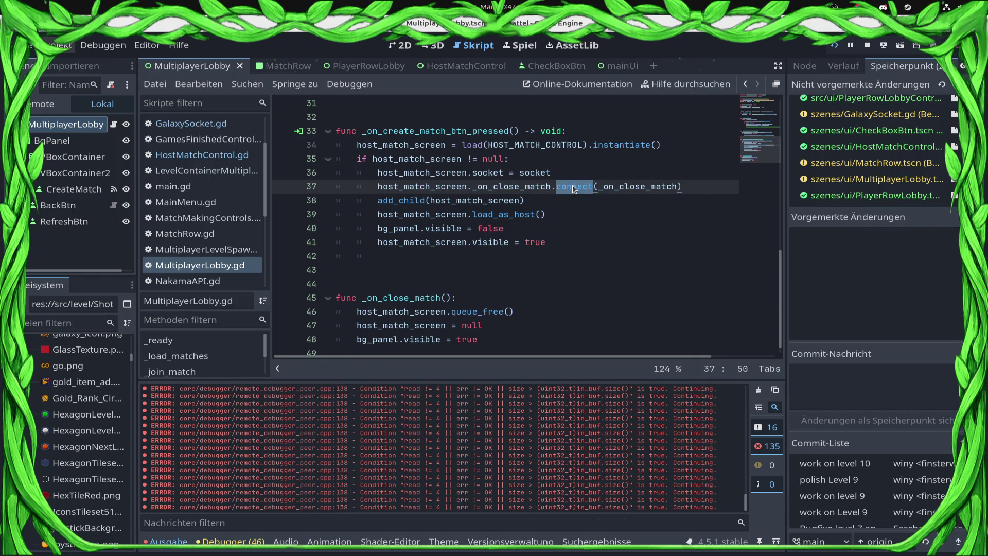
pyautogui.doubleClick(608, 188)
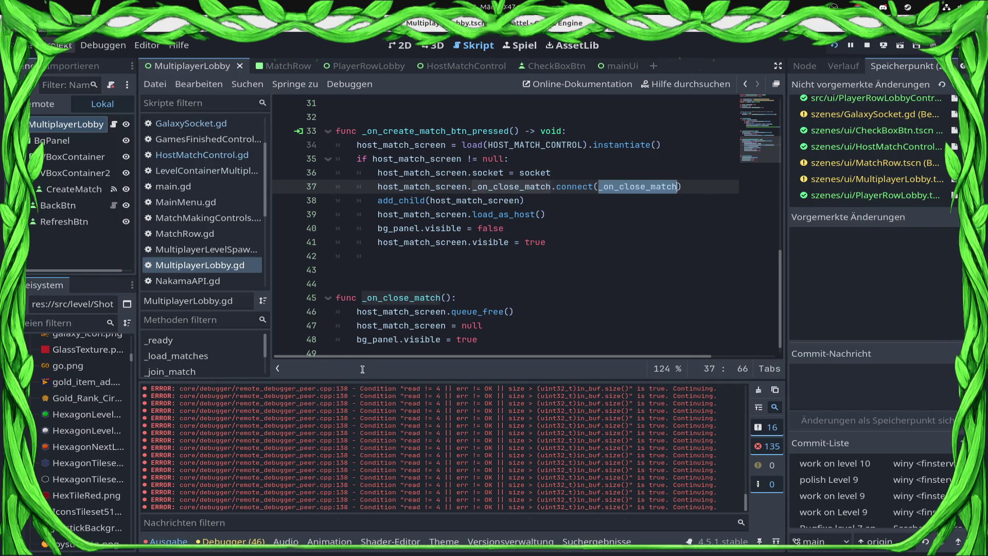
pyautogui.click(834, 45)
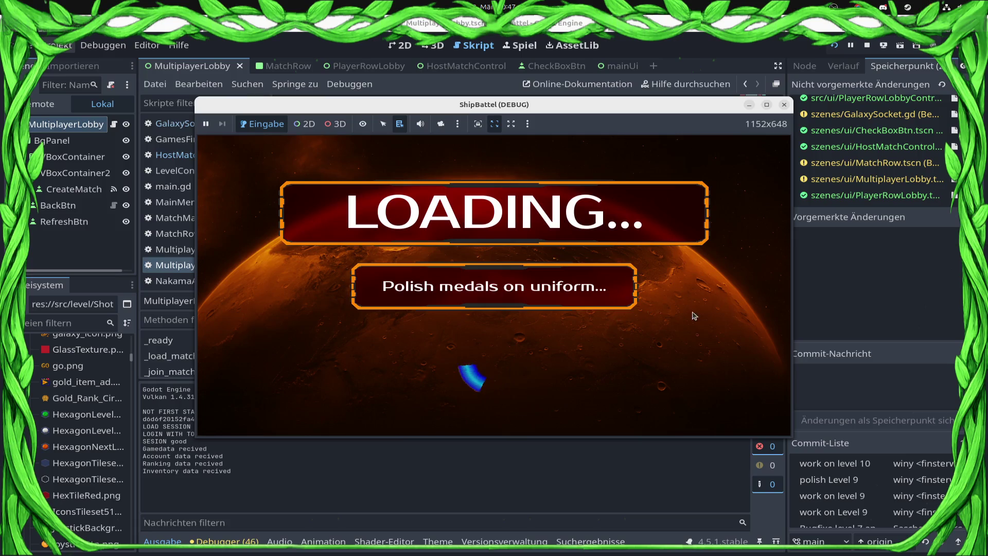
pyautogui.click(702, 359)
pyautogui.click(664, 363)
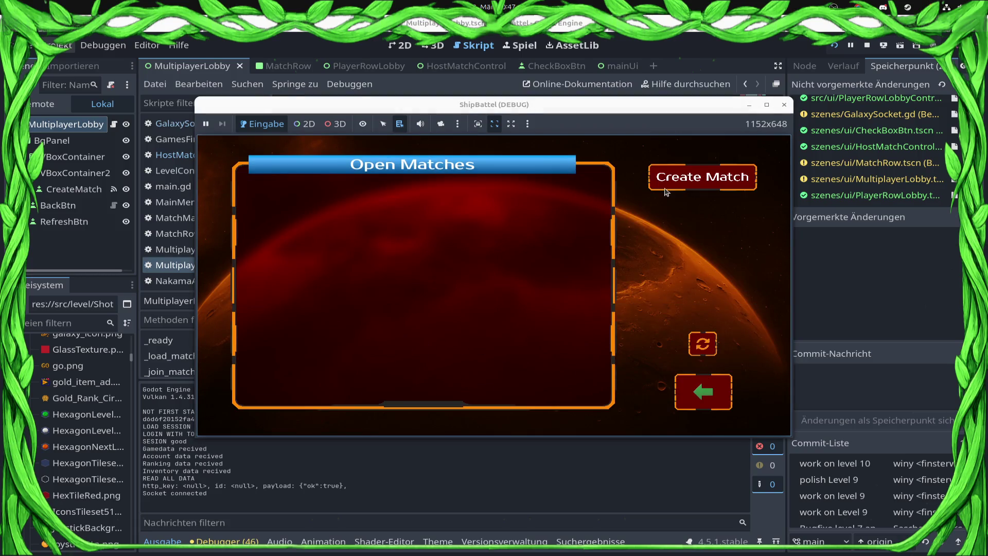
# Create a Hell in Space match with Player 1 ready, then switch to the browser.
pyautogui.click(667, 188)
pyautogui.click(426, 224)
pyautogui.click(387, 287)
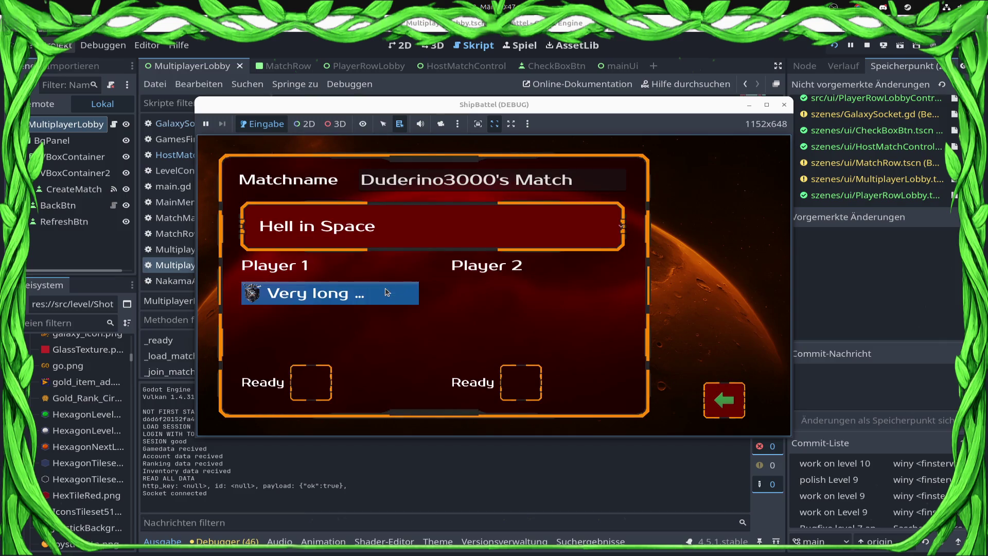
pyautogui.click(313, 386)
pyautogui.press('super')
pyautogui.click(249, 412)
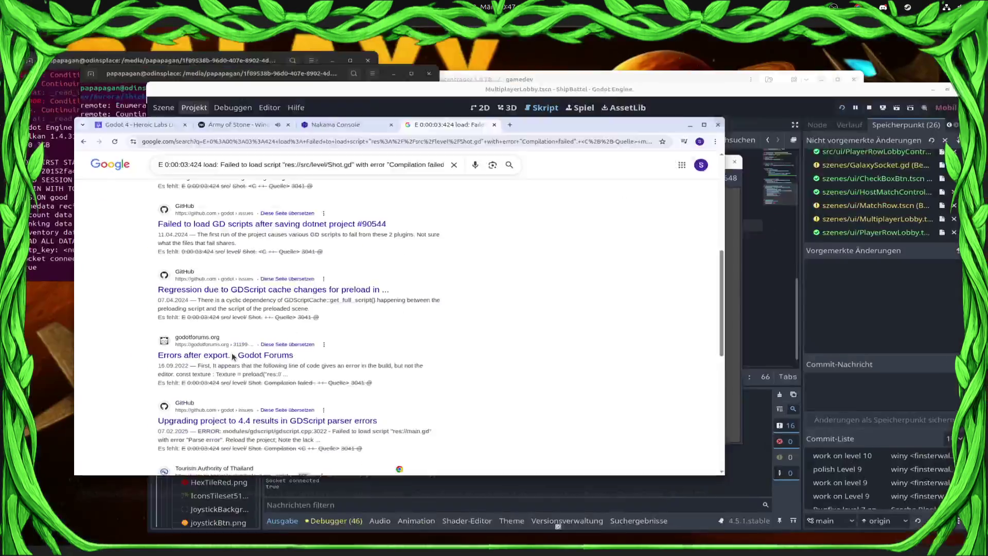
# Search Active Matches in Chrome's Nakama Console tab to list the running match, then return to Godot.
pyautogui.click(154, 63)
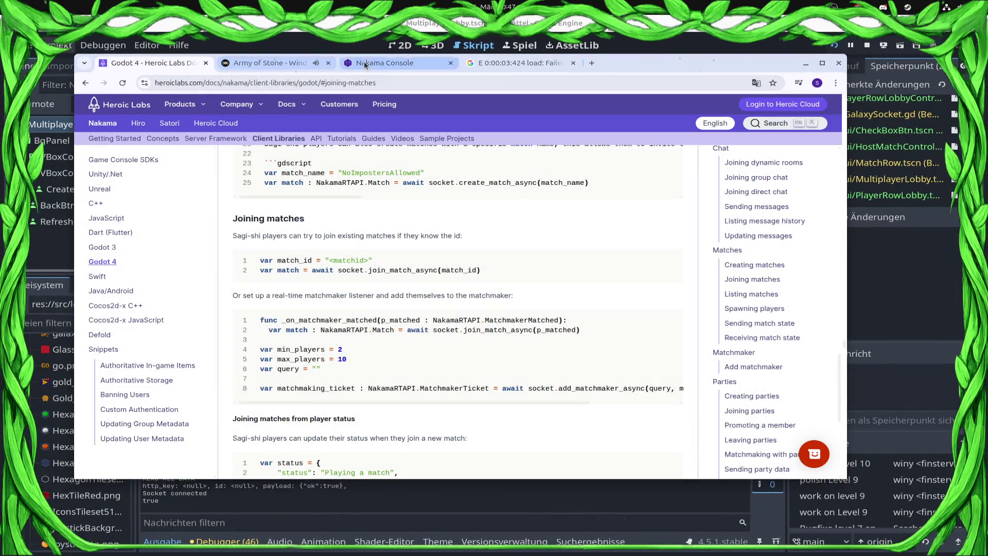
pyautogui.click(383, 63)
pyautogui.click(270, 168)
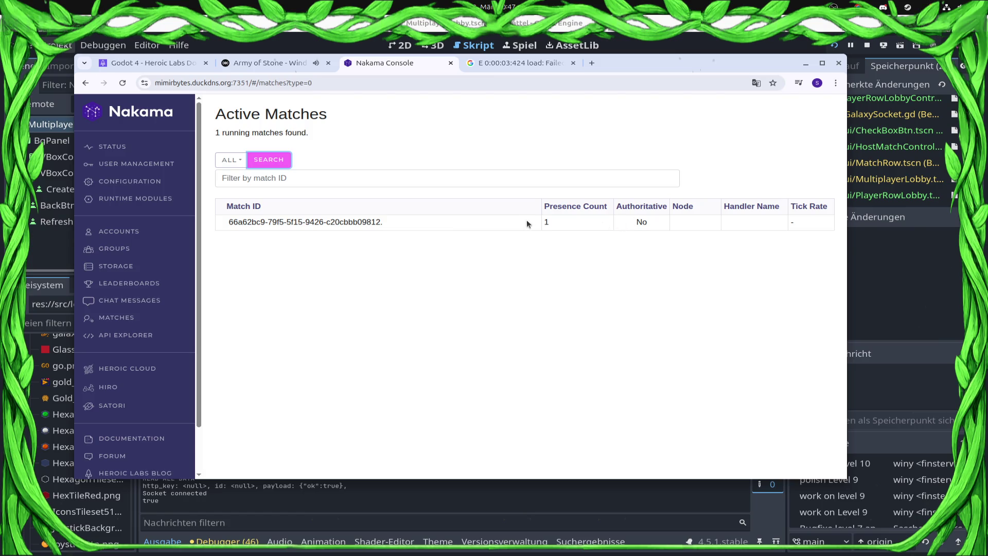
pyautogui.click(899, 277)
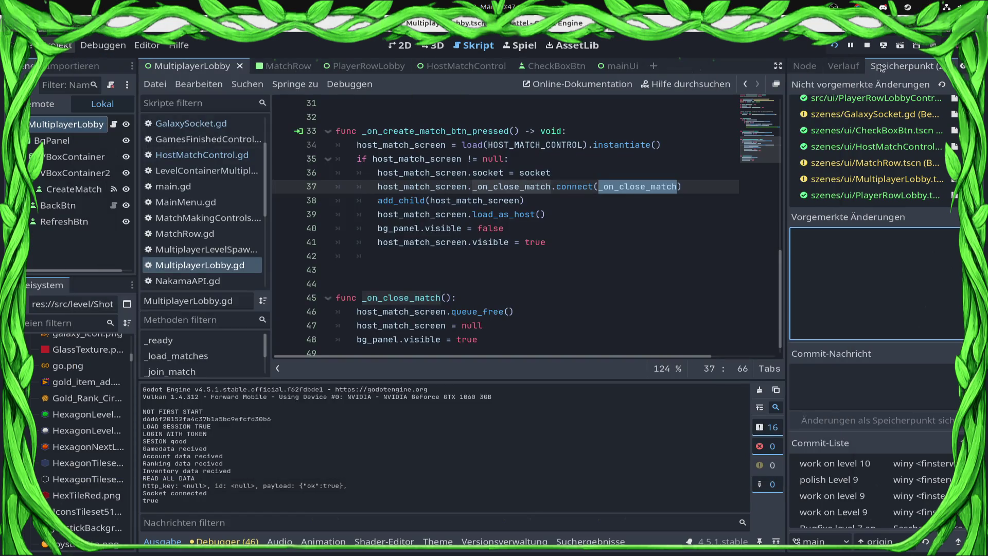
pyautogui.click(884, 45)
# Run the web build in the browser, reach its empty Open Matches lobby, then go to the Nakama Console tab.
pyautogui.click(884, 79)
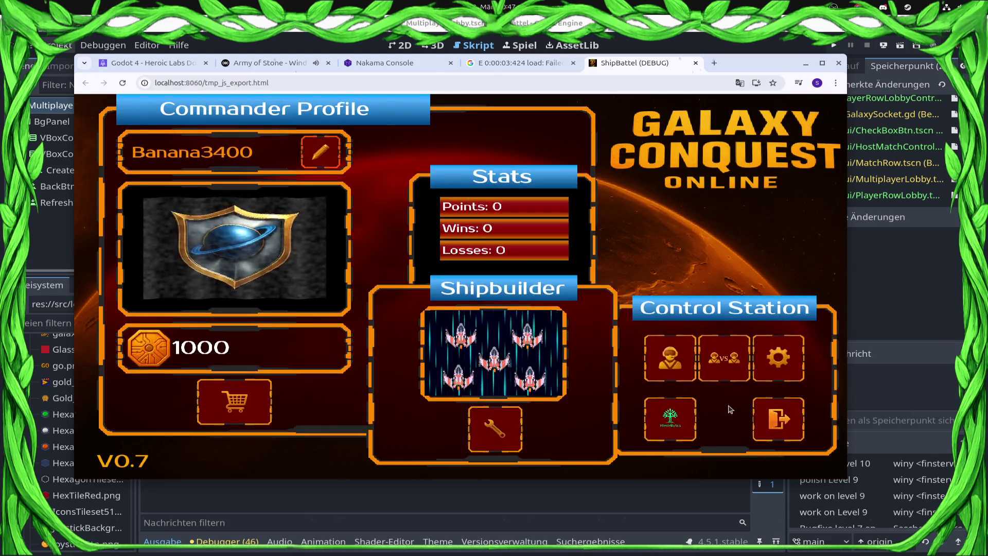
pyautogui.click(735, 368)
pyautogui.click(734, 381)
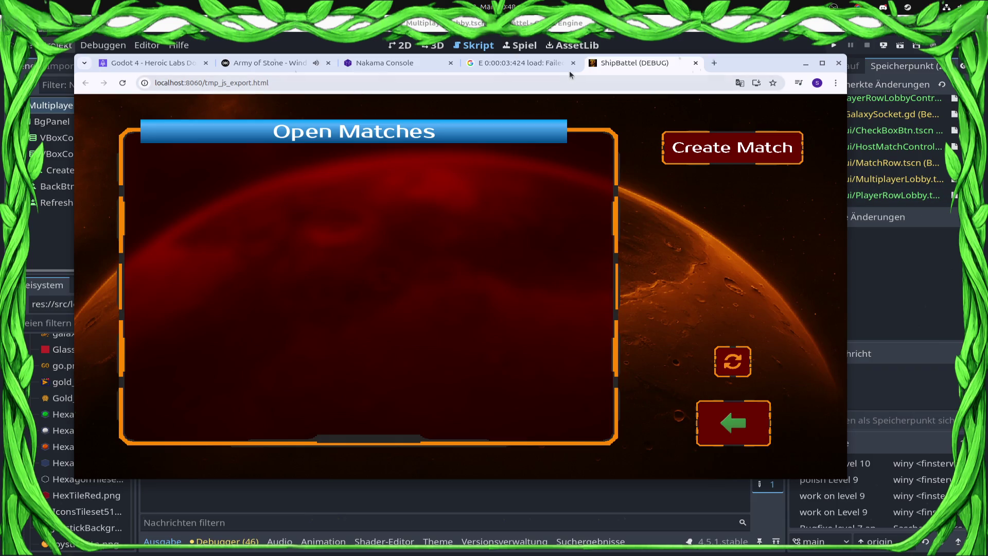
pyautogui.click(430, 66)
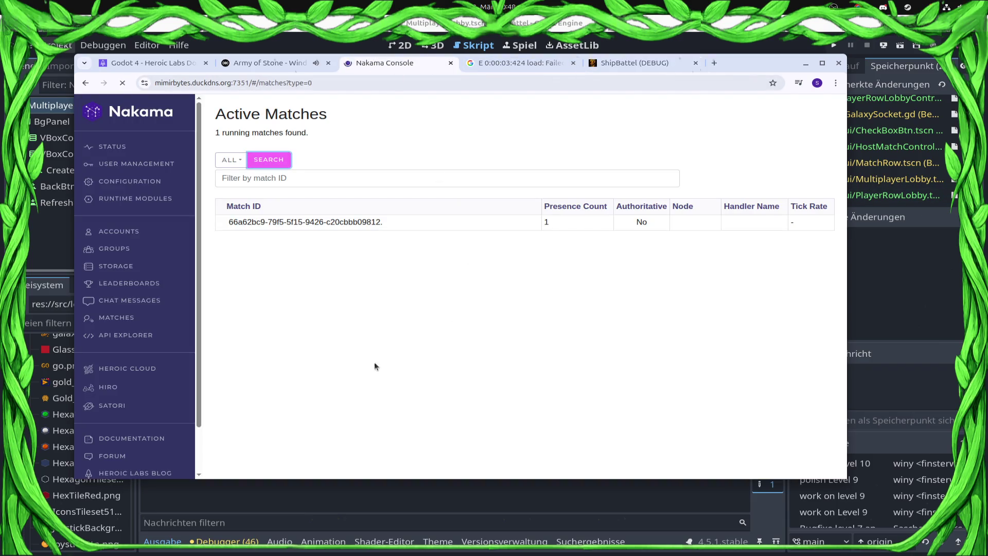
# Log in to Nakama Console with the admin username and password, retyping the rejected password, then open Matches.
pyautogui.click(184, 284)
pyautogui.write('admin')
pyautogui.press('Tab')
pyautogui.write('••••••••••••••')
pyautogui.press('Return')
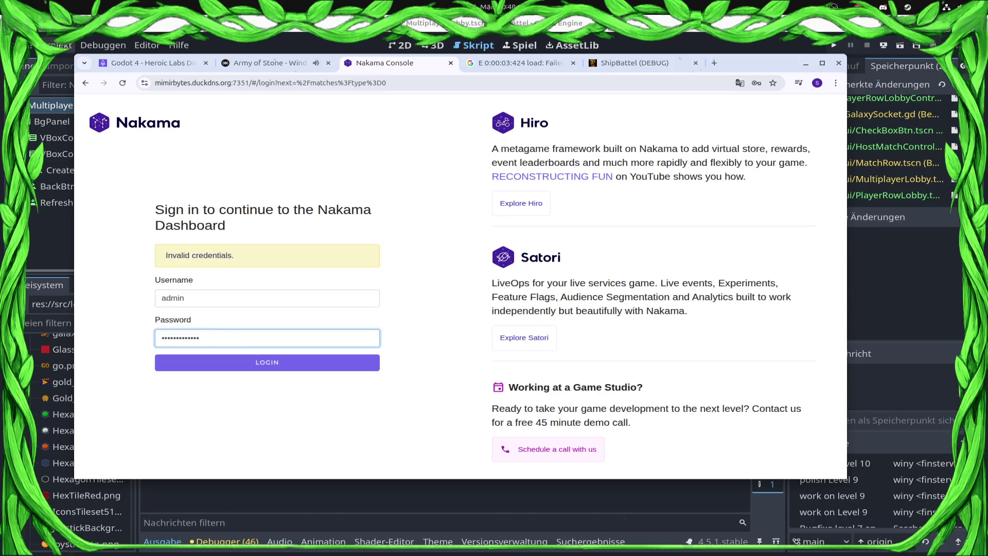
pyautogui.press('Return')
pyautogui.write('••••••••••••••')
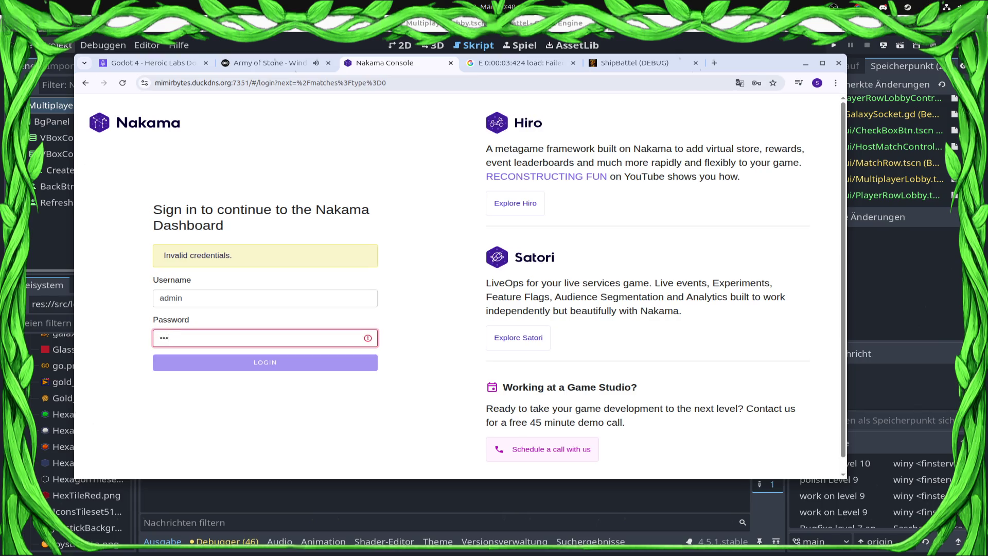
pyautogui.press('Return')
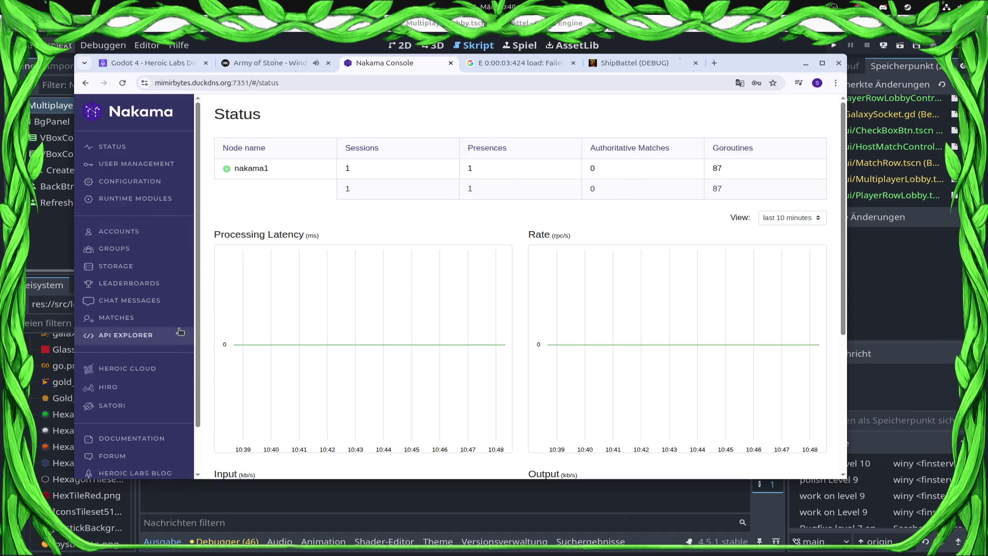
pyautogui.click(140, 319)
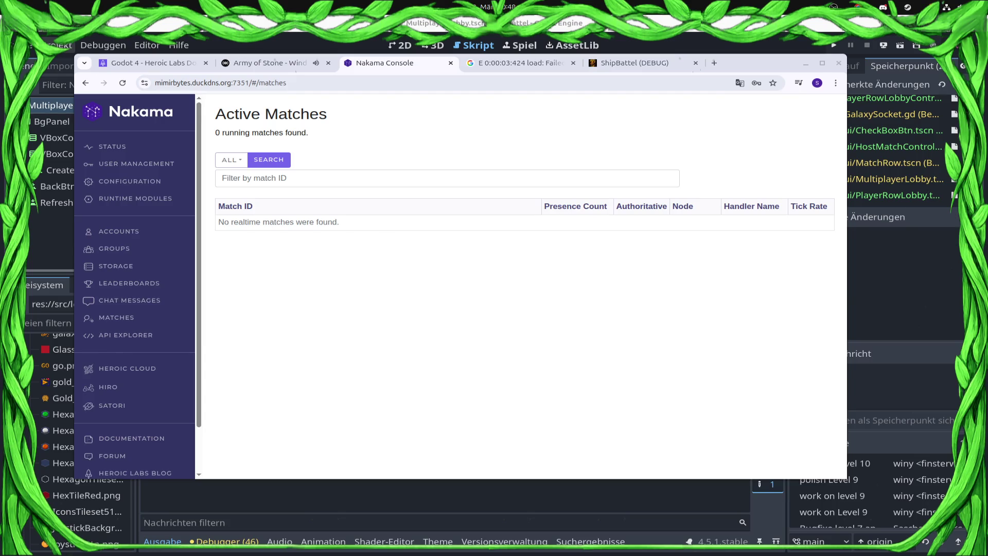
# Rerun the Active Matches search, which finds 0 running matches, and return to the Godot script editor.
pyautogui.click(287, 162)
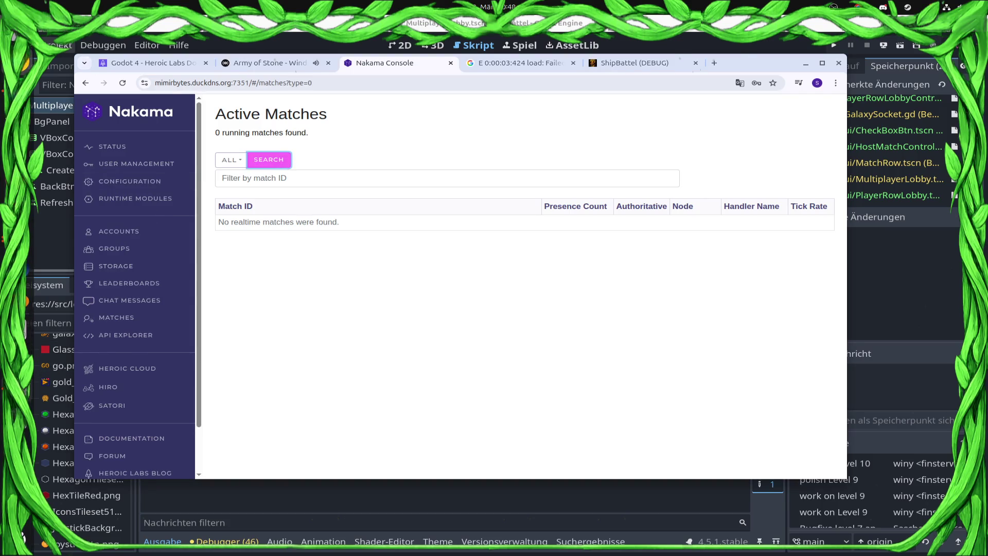
pyautogui.click(31, 391)
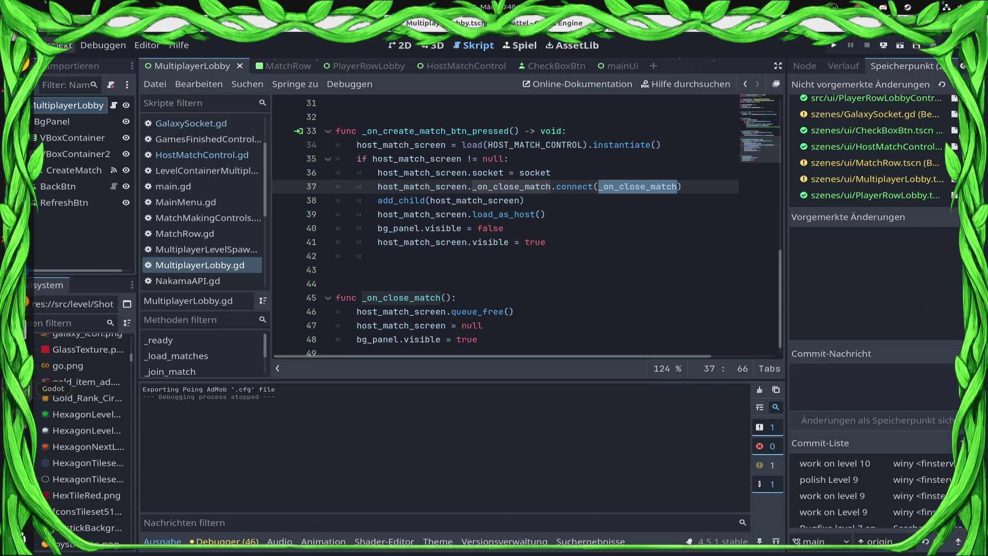
# Run the game in debug, join the lobby and create a match on The Race map, then switch to Chrome.
pyautogui.click(834, 46)
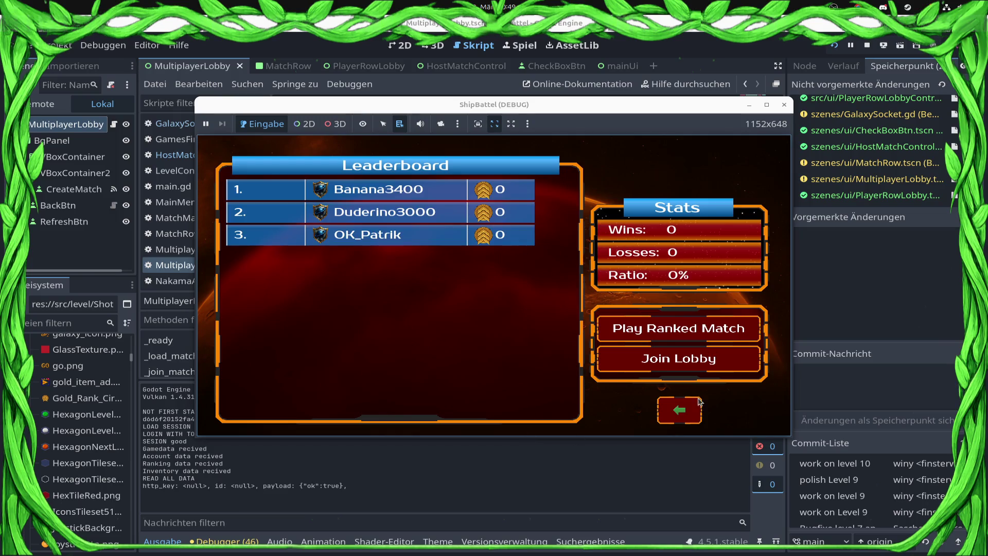
pyautogui.click(679, 358)
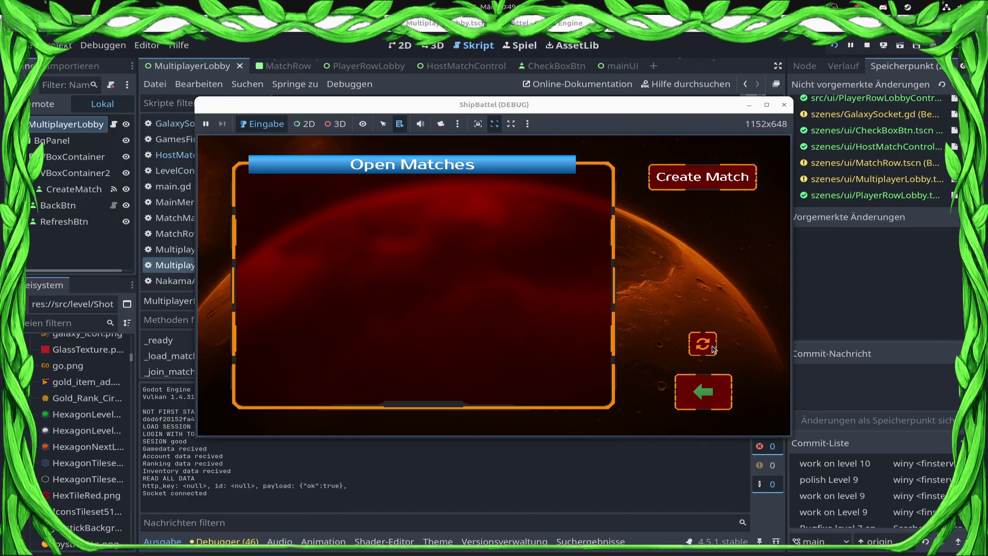
pyautogui.click(719, 185)
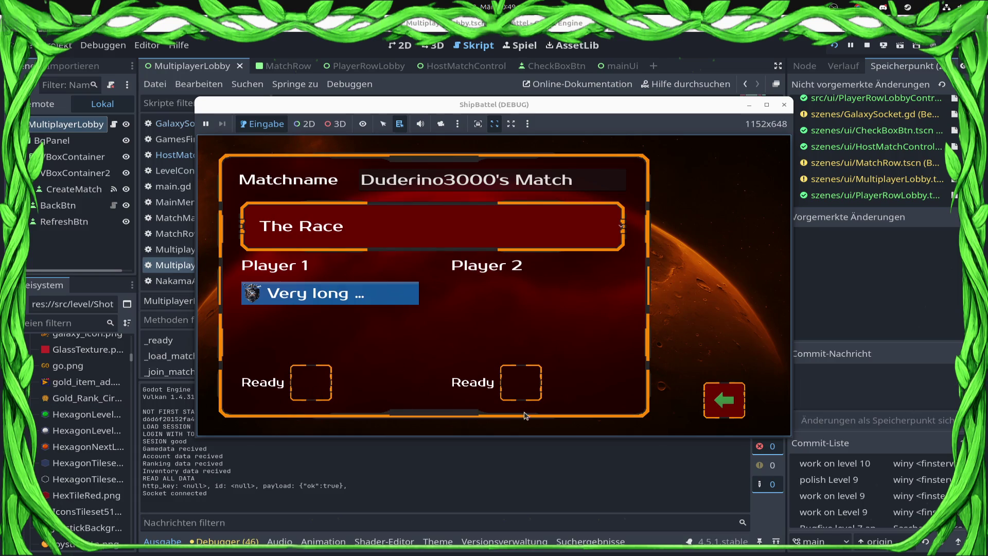
pyautogui.hotkey('alt', 'Tab')
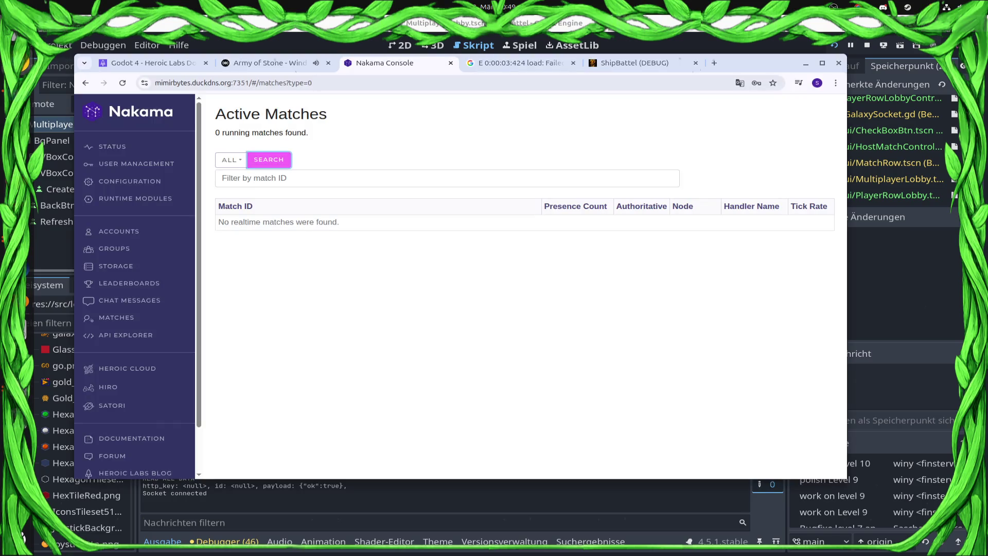
# Search Active Matches to show the one running match, then review Accounts and a player's profile.
pyautogui.click(283, 162)
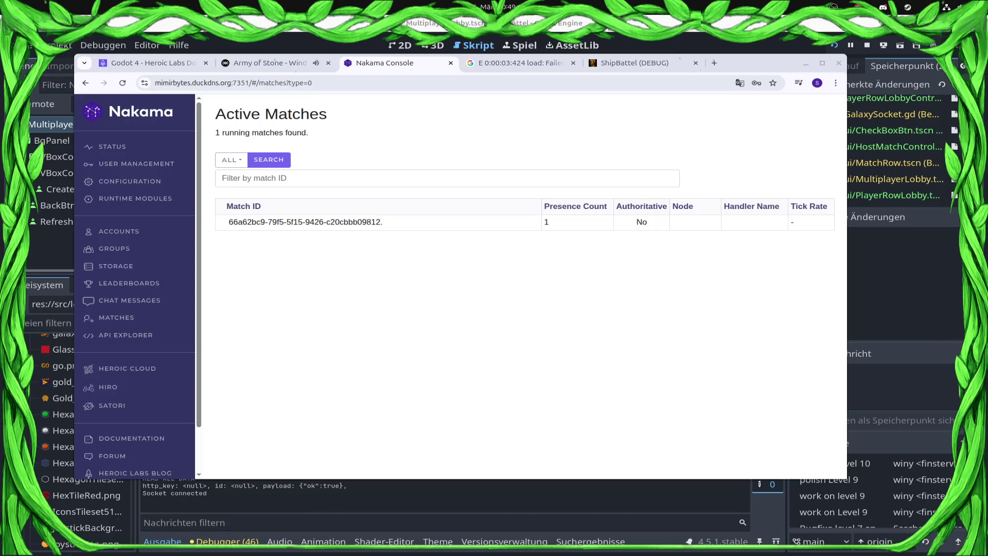
pyautogui.click(124, 230)
pyautogui.click(639, 316)
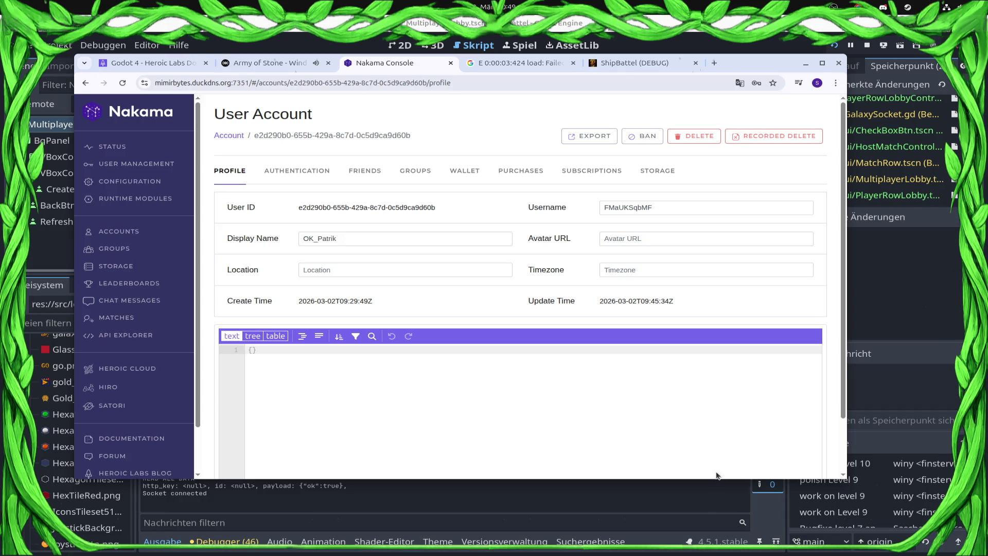
pyautogui.click(142, 227)
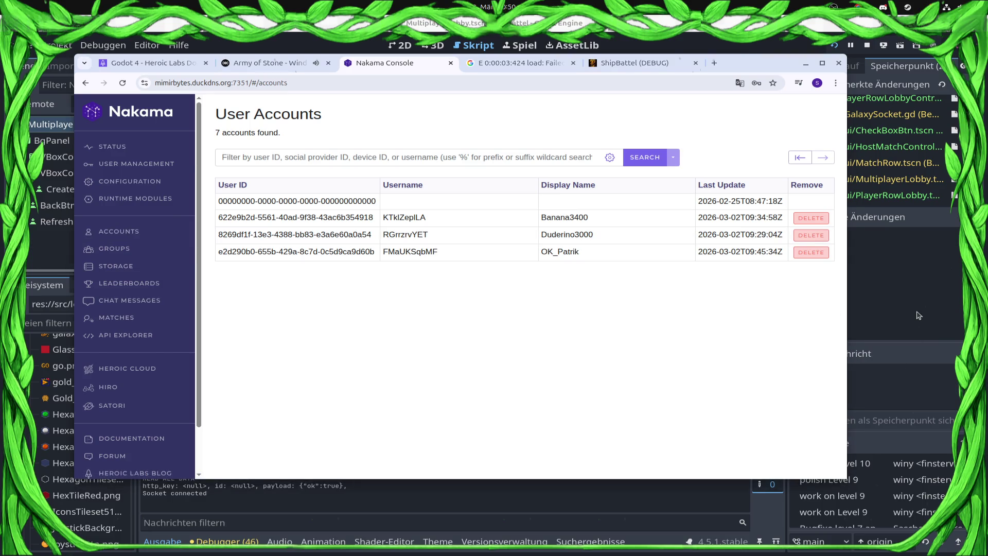
# Check the running game window and Active Matches list, then return to Godot's Remote Deploy Web menu.
pyautogui.hotkey('alt', 'Tab')
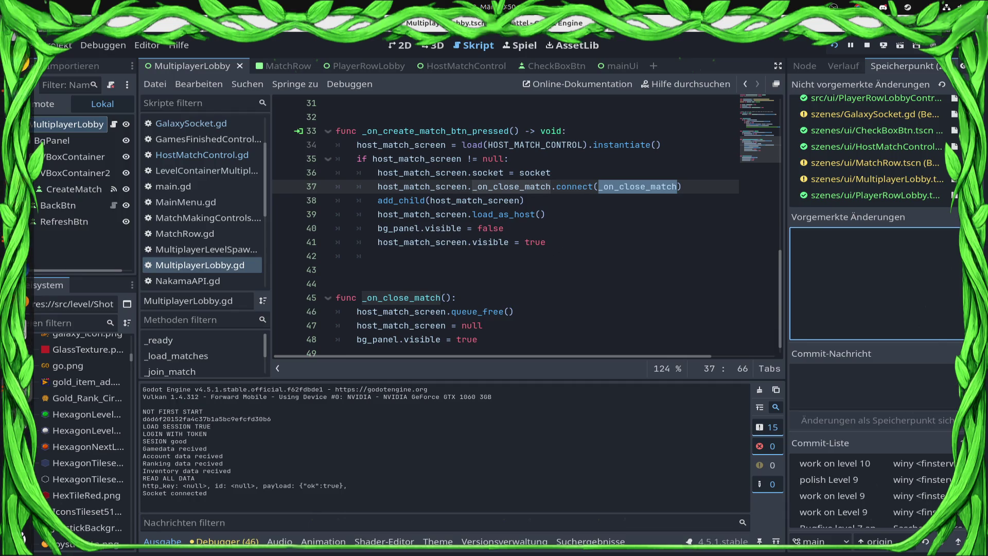
pyautogui.press('super')
pyautogui.click(291, 327)
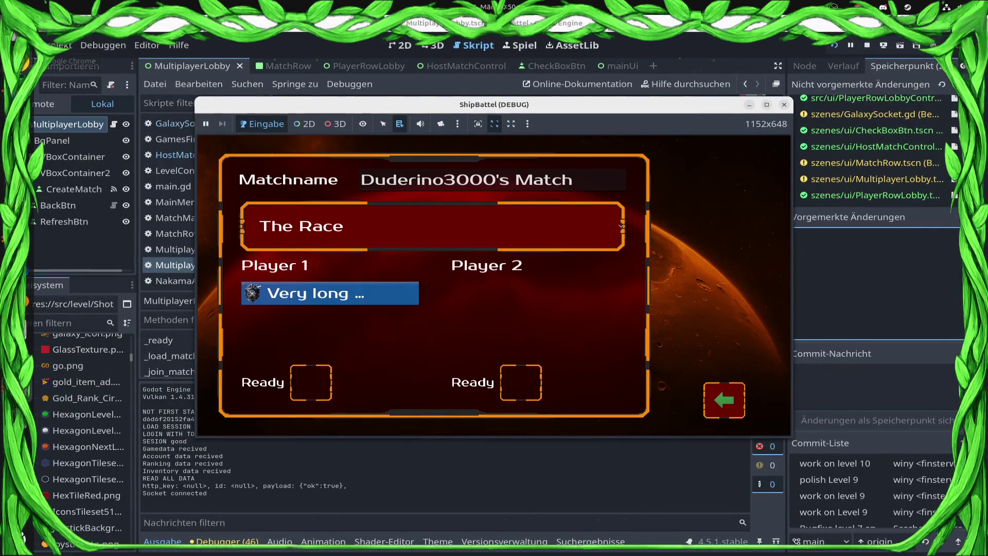
pyautogui.hotkey('alt', 'Tab')
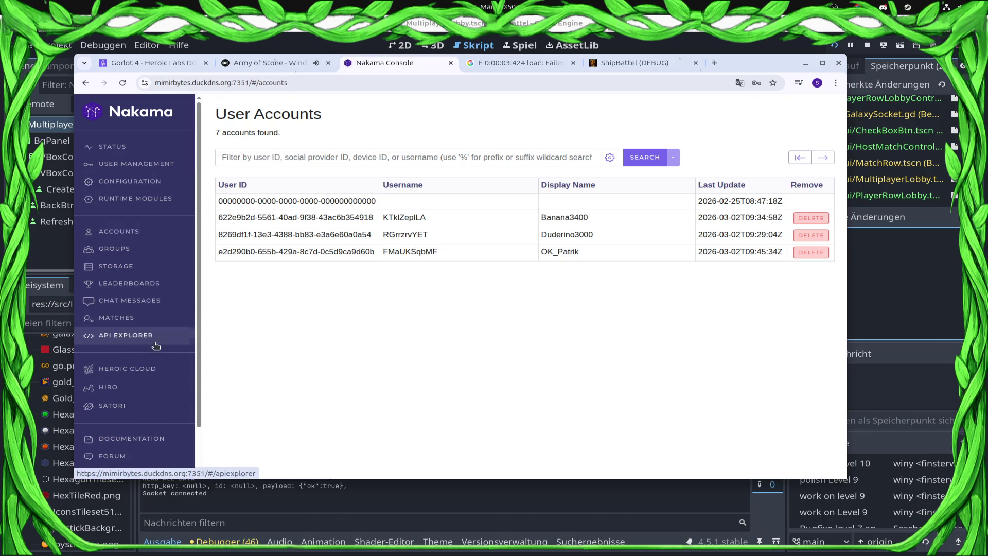
pyautogui.click(118, 318)
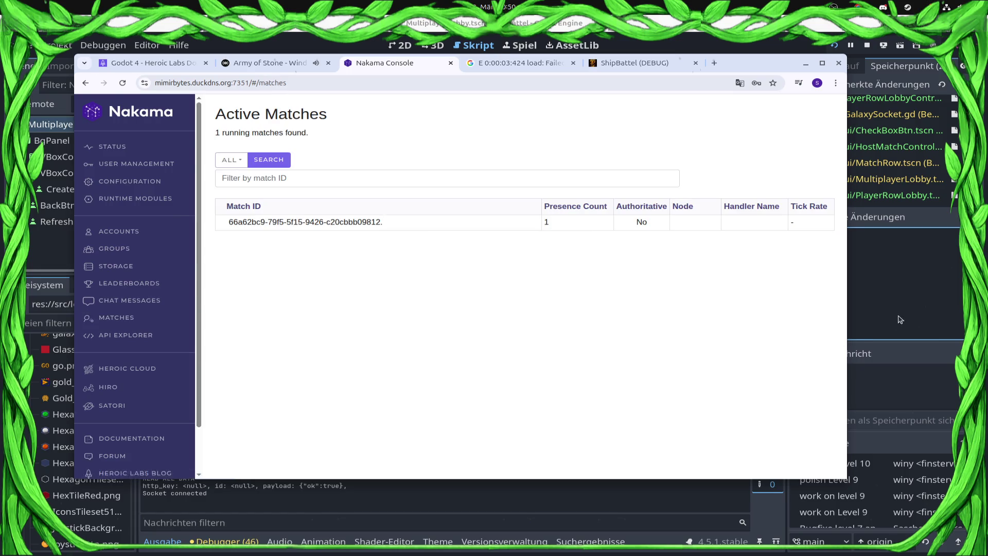
pyautogui.click(901, 319)
pyautogui.click(890, 49)
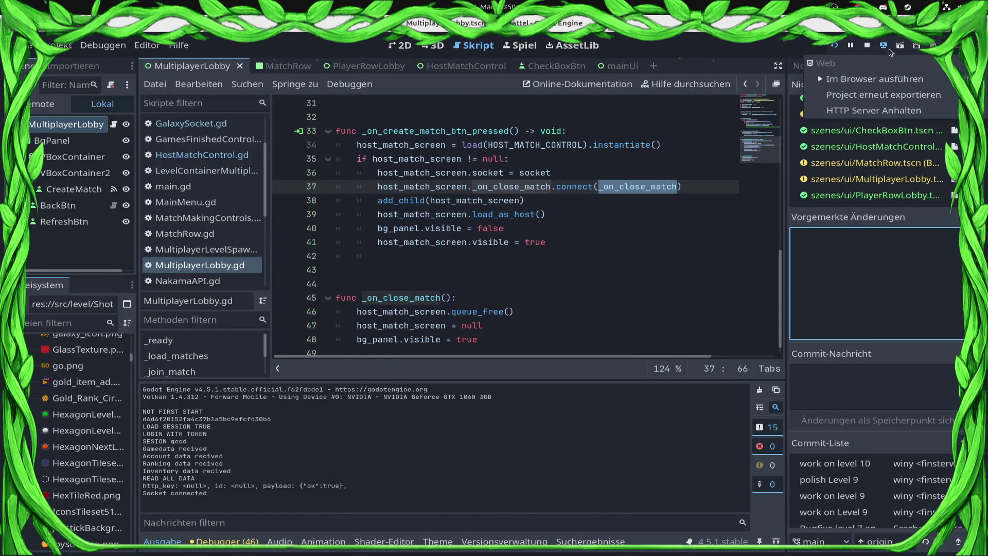
# Launch the web build with Im Browser ausführen and switch to the fresh ShipBattel tab, closing the old one.
pyautogui.click(894, 79)
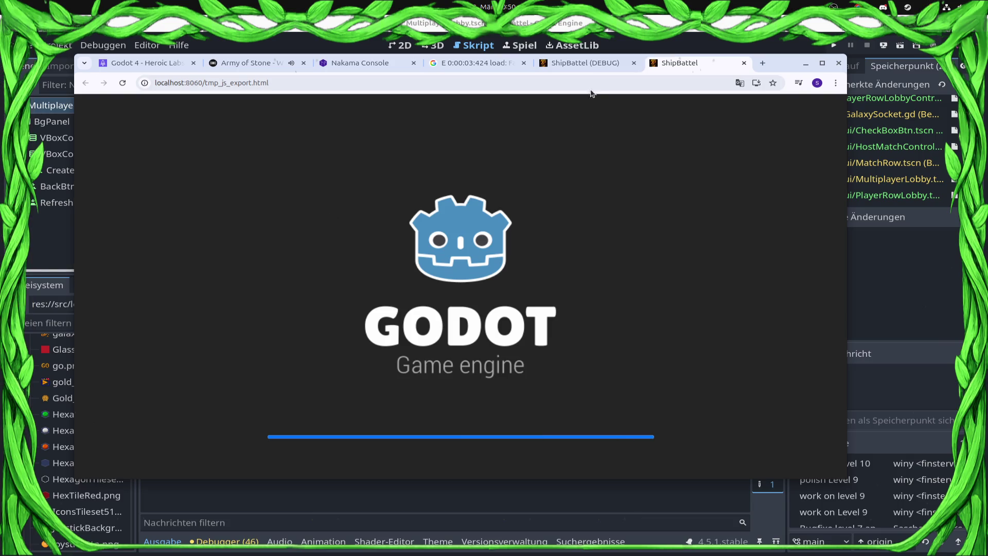
pyautogui.click(634, 63)
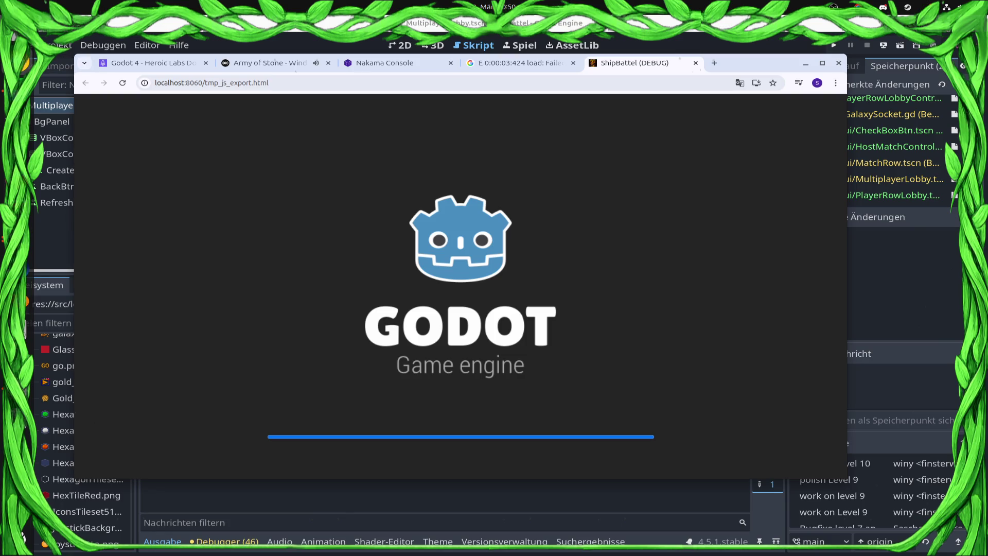
pyautogui.hotkey('ctrl', 'w')
pyautogui.press('super')
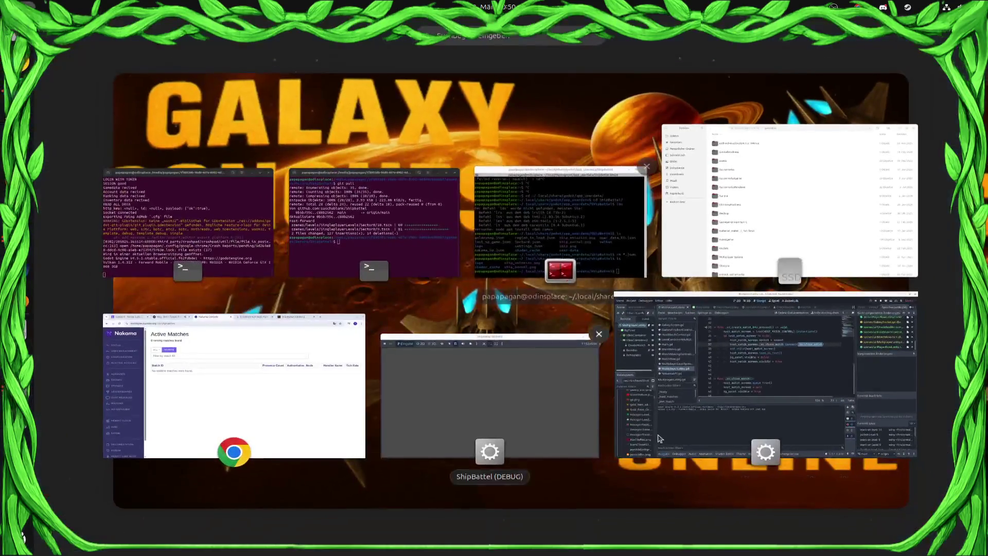
pyautogui.click(462, 393)
pyautogui.press('super')
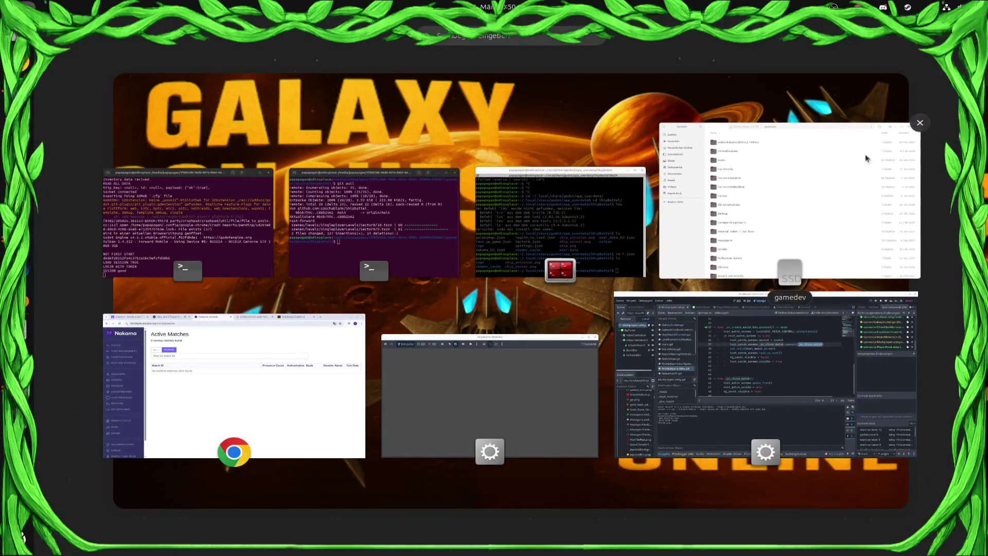
pyautogui.click(225, 396)
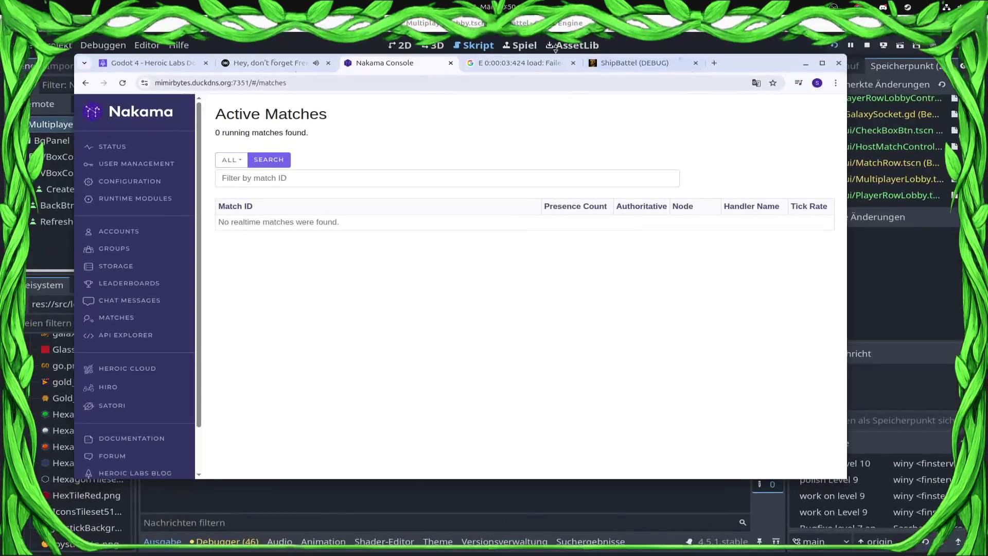
pyautogui.click(635, 62)
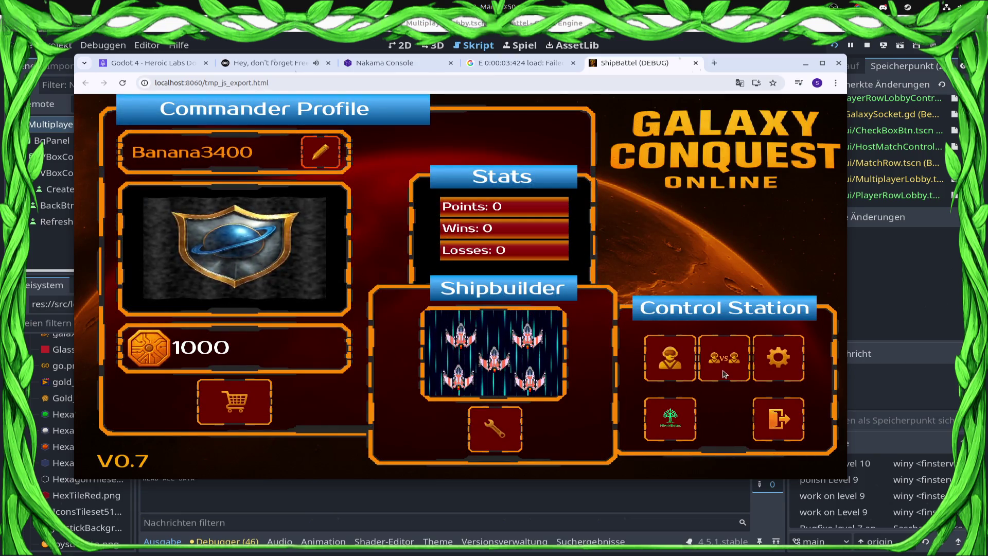
# Host a match on The Race map in the web build, then open the native game's versus screen.
pyautogui.click(719, 355)
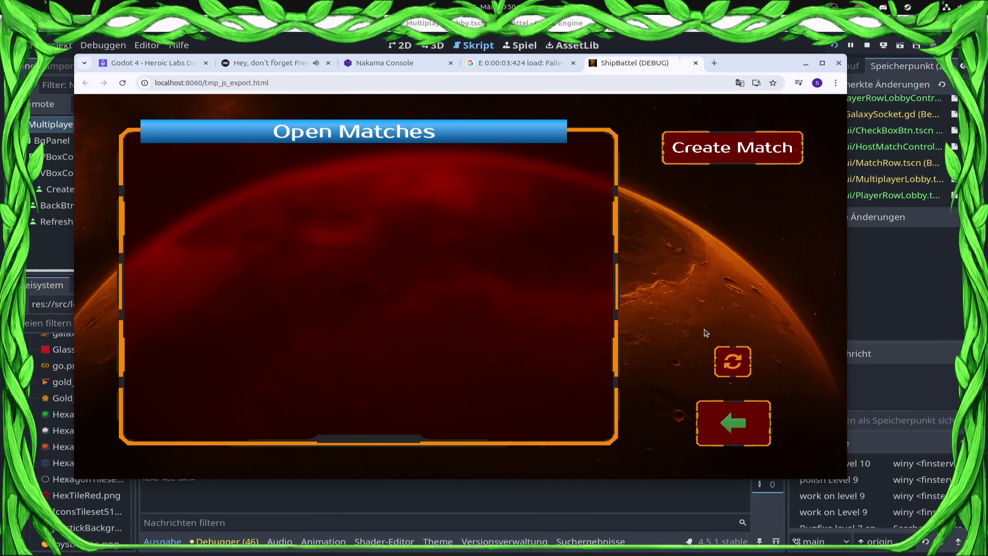
pyautogui.click(712, 155)
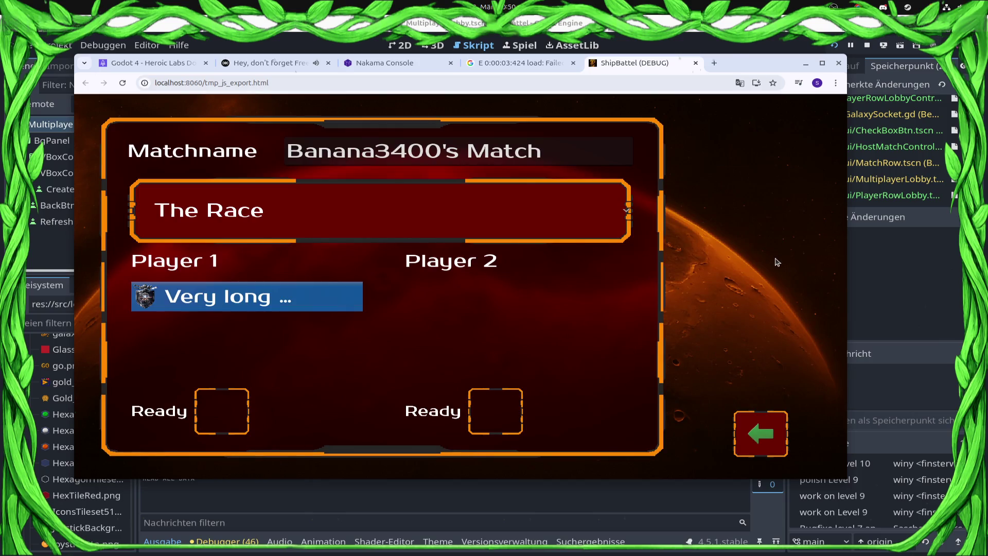
pyautogui.press('super')
pyautogui.click(443, 400)
pyautogui.click(700, 376)
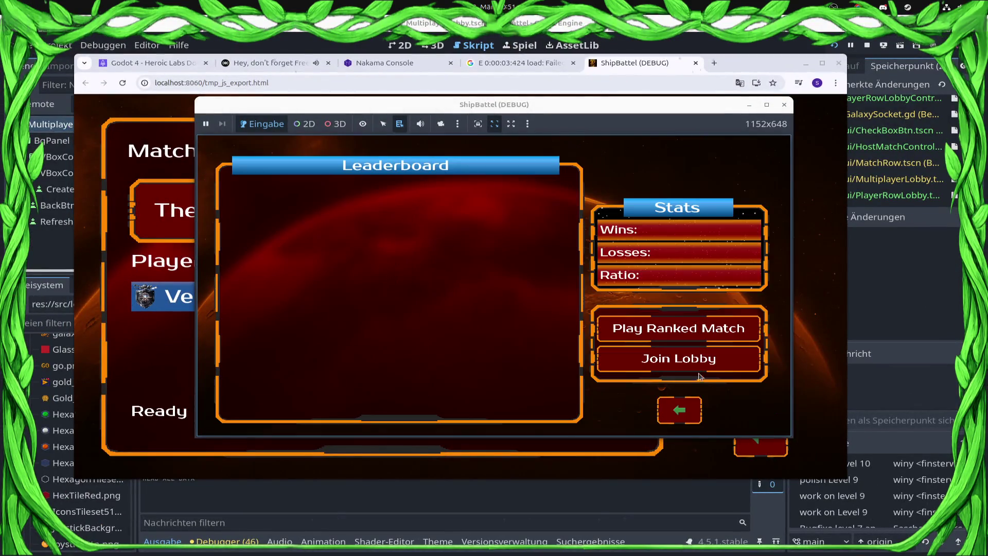
# Open the native game's Open Matches screen, which lists no matches, after a glance at the script.
pyautogui.click(698, 367)
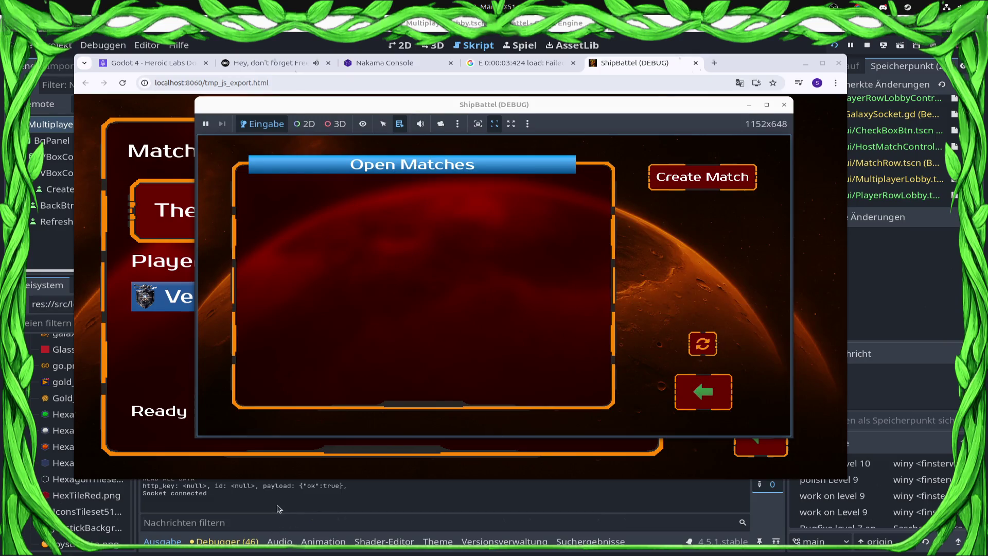
pyautogui.hotkey('alt', 'Tab')
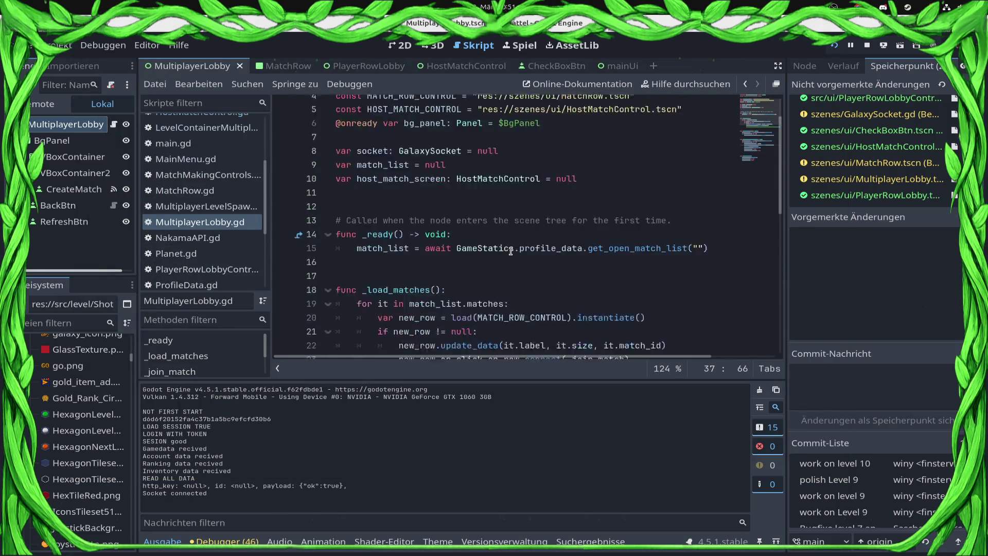
pyautogui.scroll(-3, 510, 251)
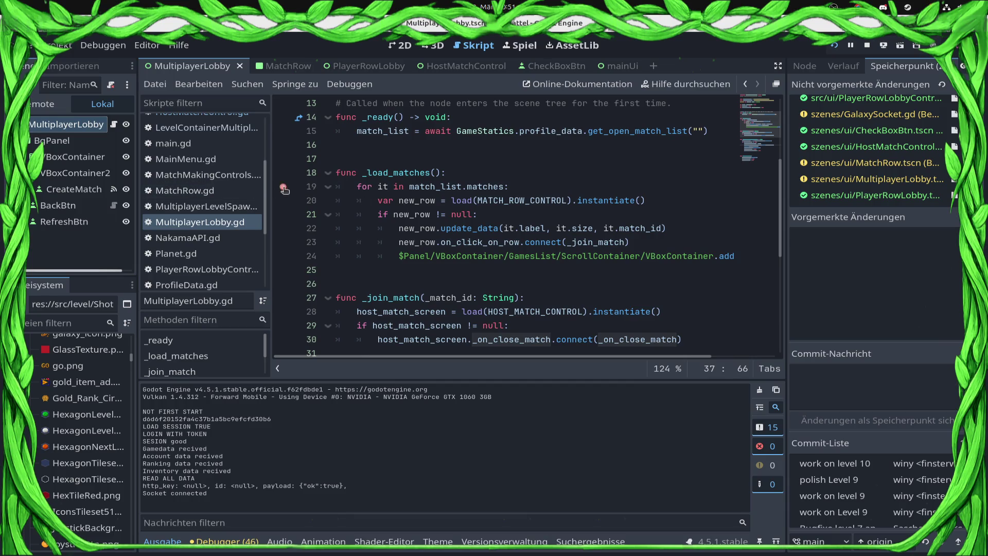
pyautogui.hotkey('alt', 'Tab')
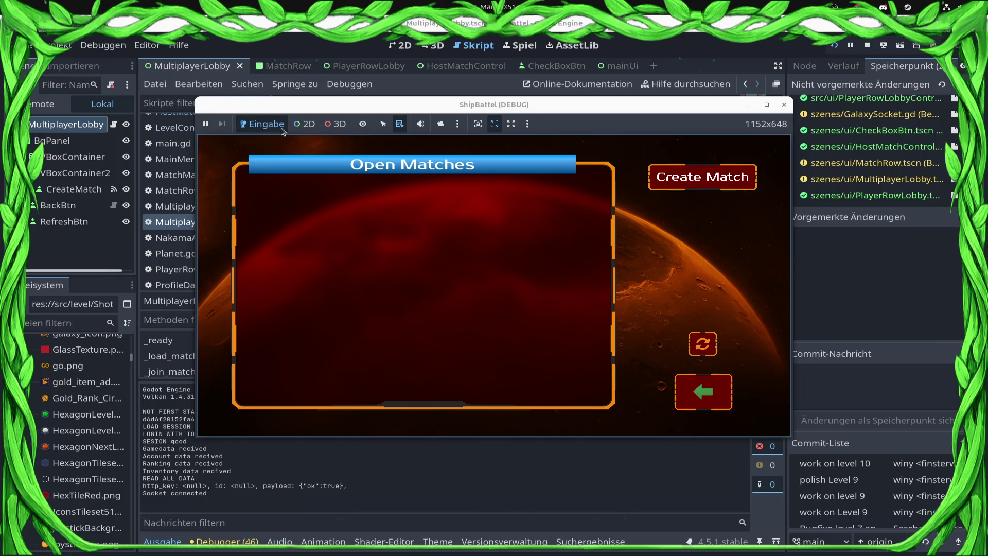
# Enable 2D node picking in list mode, inspect the nodes under the back button, then restart the game with F5.
pyautogui.click(383, 127)
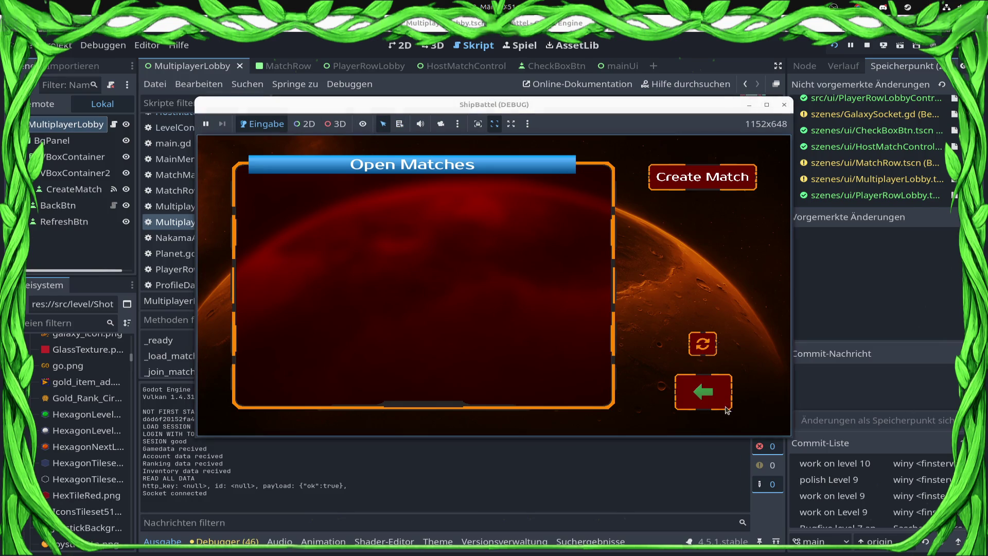
pyautogui.click(400, 124)
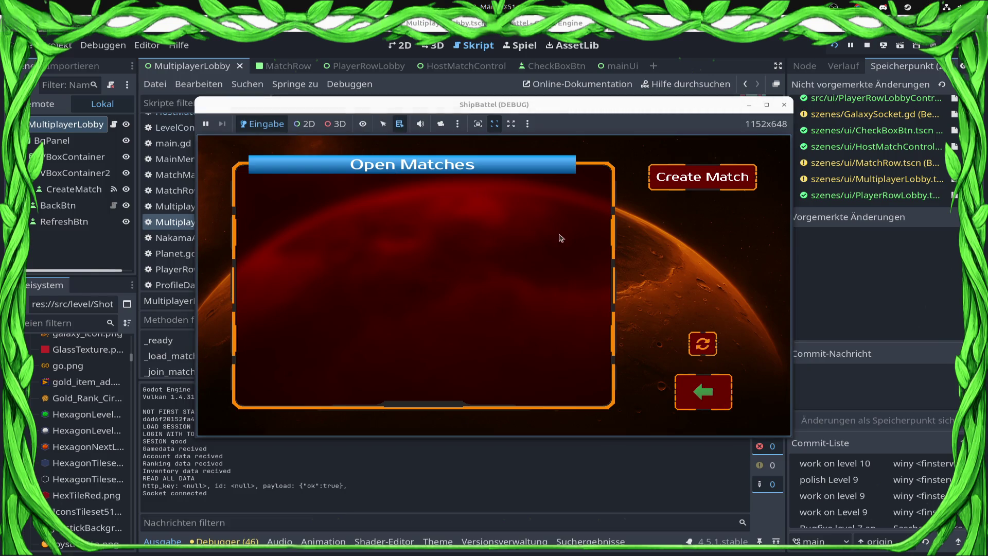
pyautogui.click(304, 124)
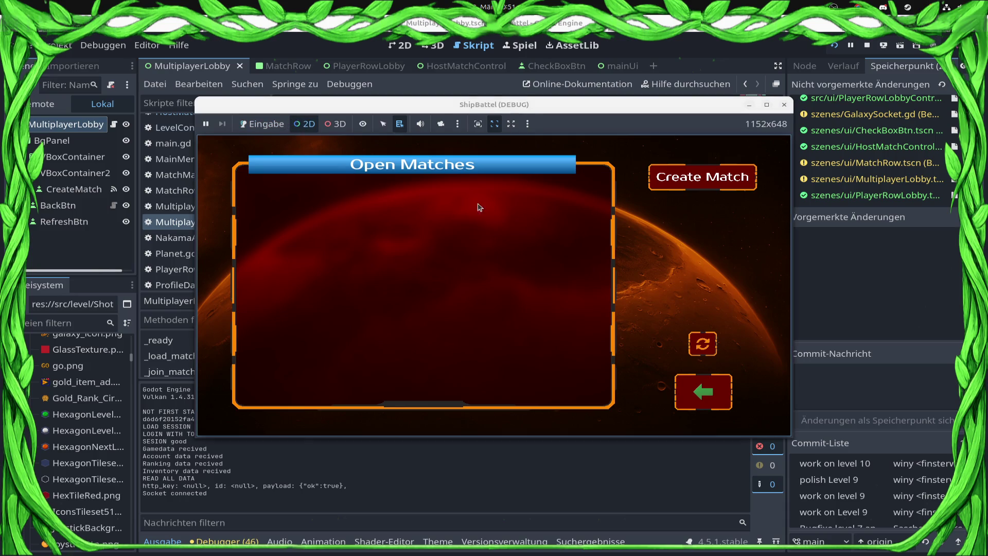
pyautogui.click(697, 400)
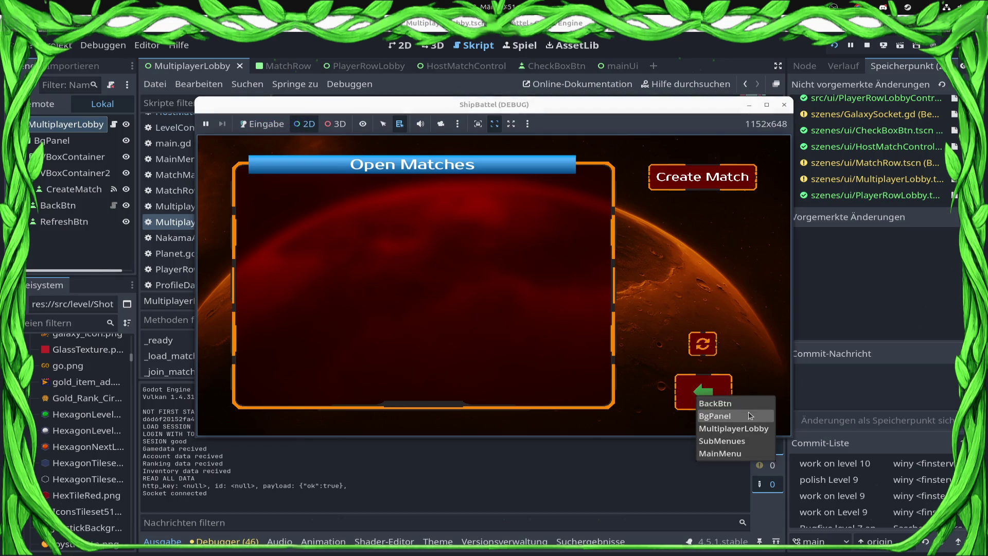
pyautogui.click(715, 390)
pyautogui.click(714, 390)
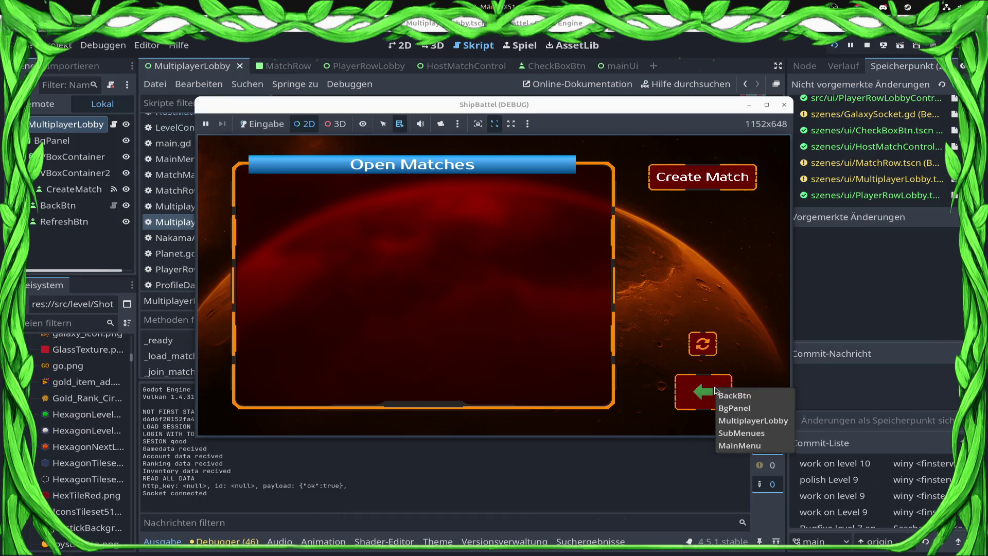
pyautogui.click(778, 294)
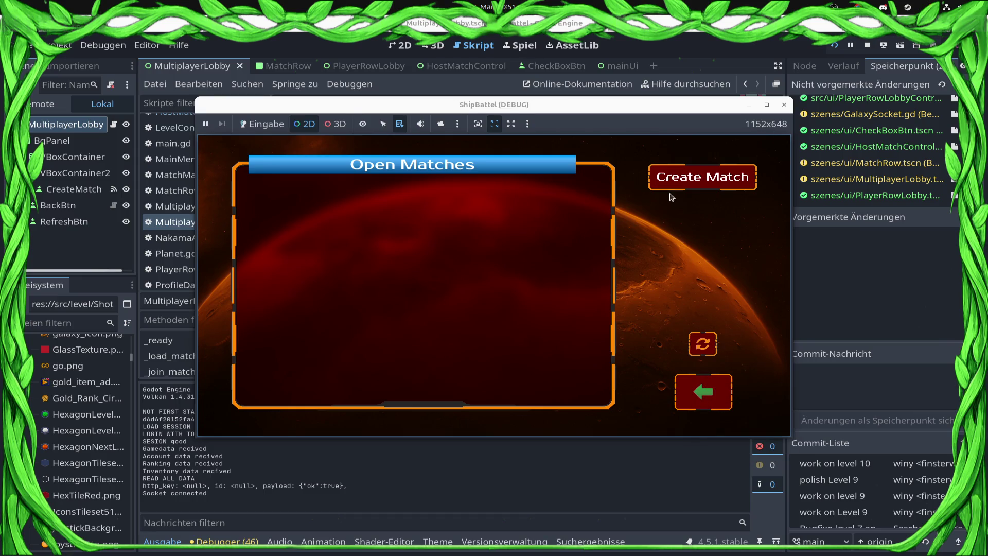
pyautogui.click(786, 105)
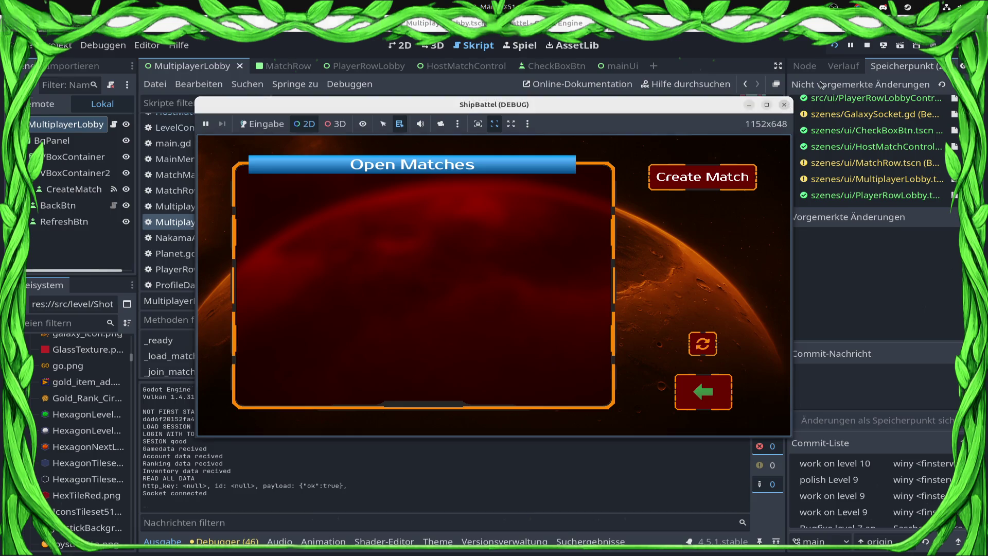
pyautogui.press('F5')
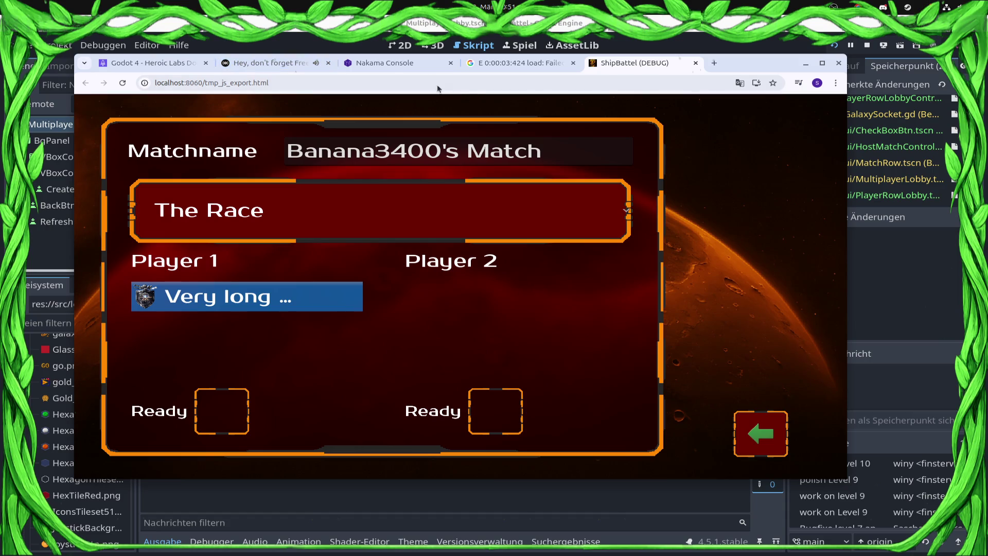
# Switch the restarted game back to Eingabe input mode, go via VS and Join Lobby to the empty Open Matches list, then return to the editor.
pyautogui.click(386, 67)
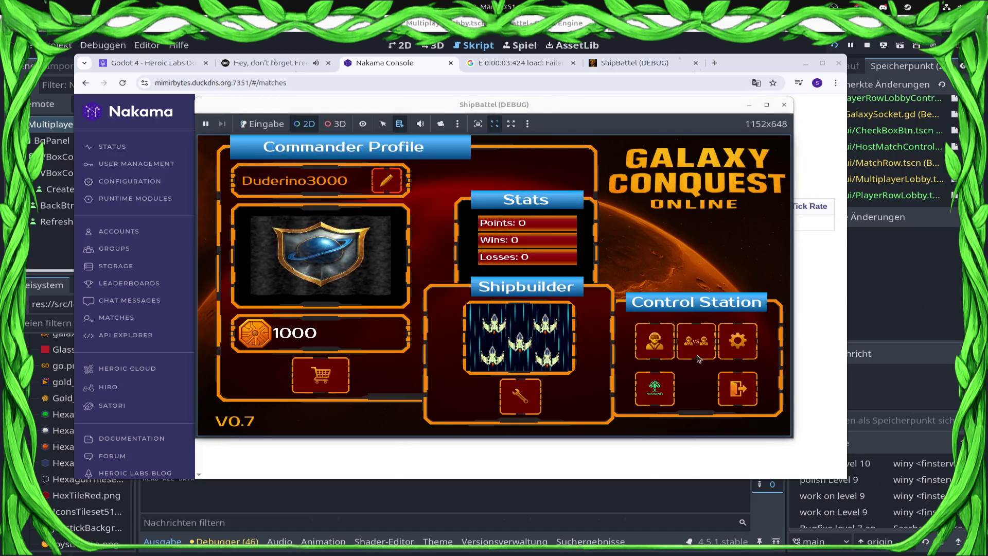
pyautogui.click(704, 346)
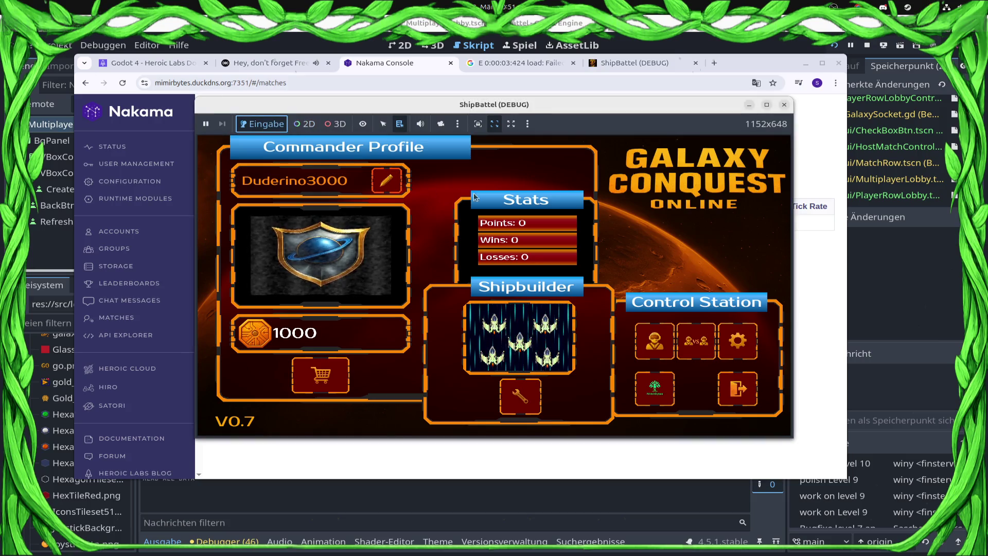
pyautogui.click(278, 127)
pyautogui.click(689, 344)
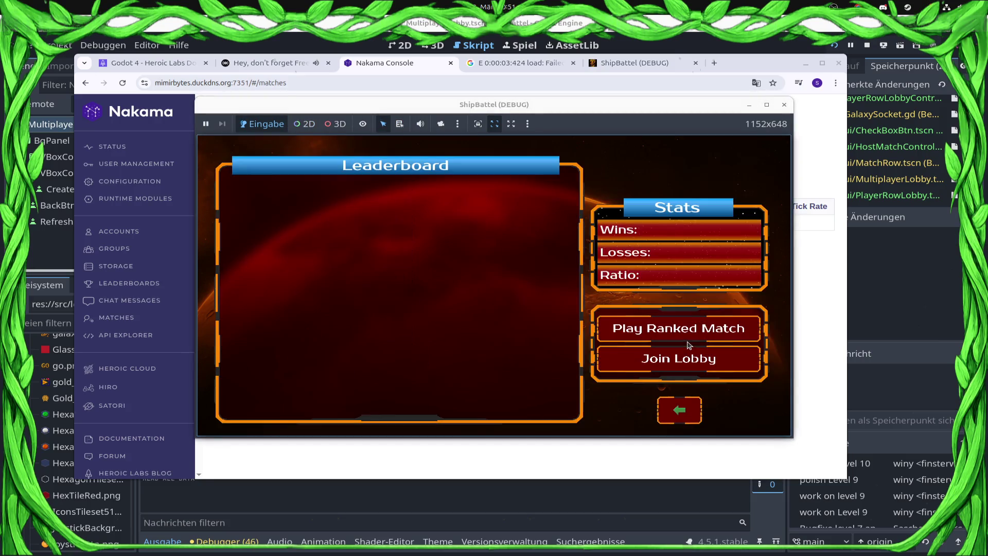
pyautogui.click(675, 367)
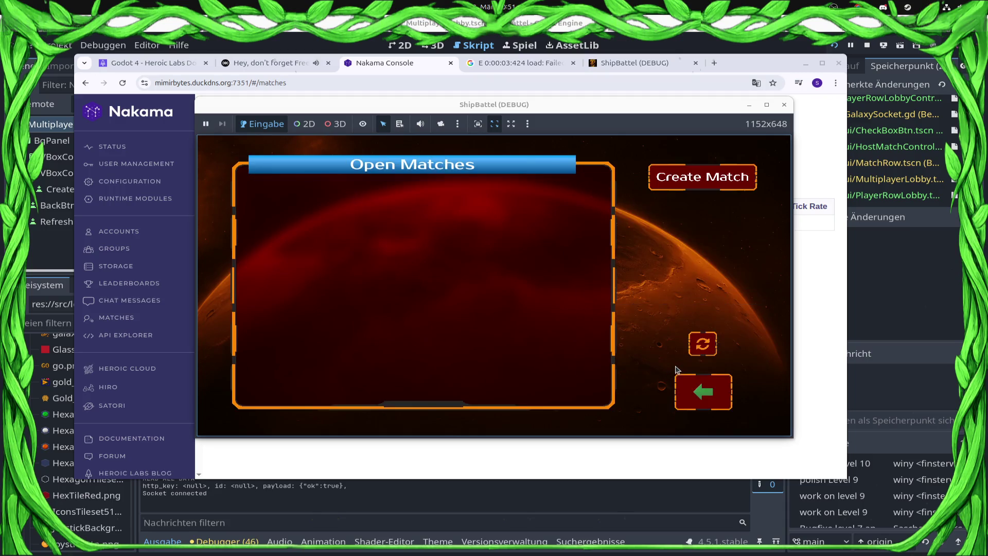
pyautogui.click(498, 500)
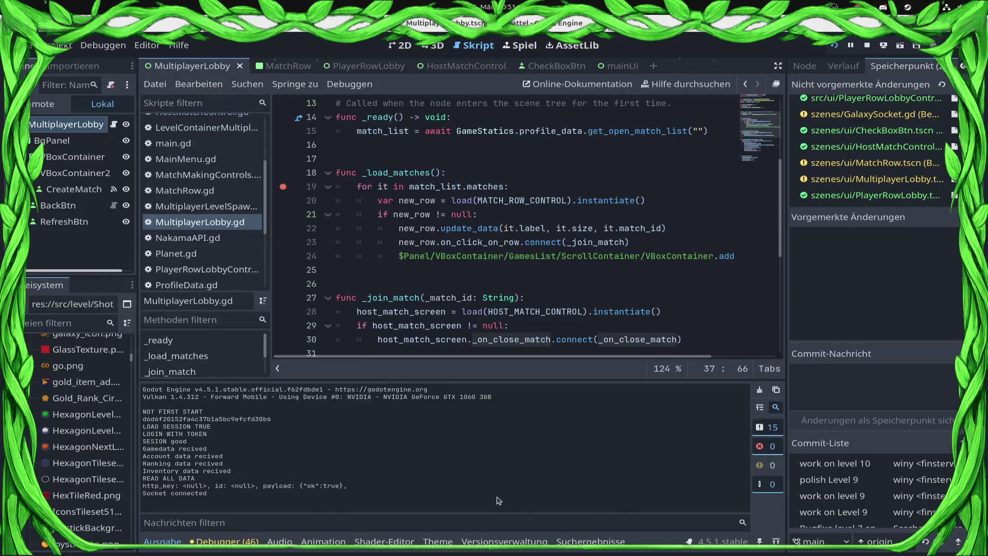
# Set a breakpoint on line 15 and jump to the get_open_match_list definition in ProfileData.gd.
pyautogui.scroll(2, 471, 269)
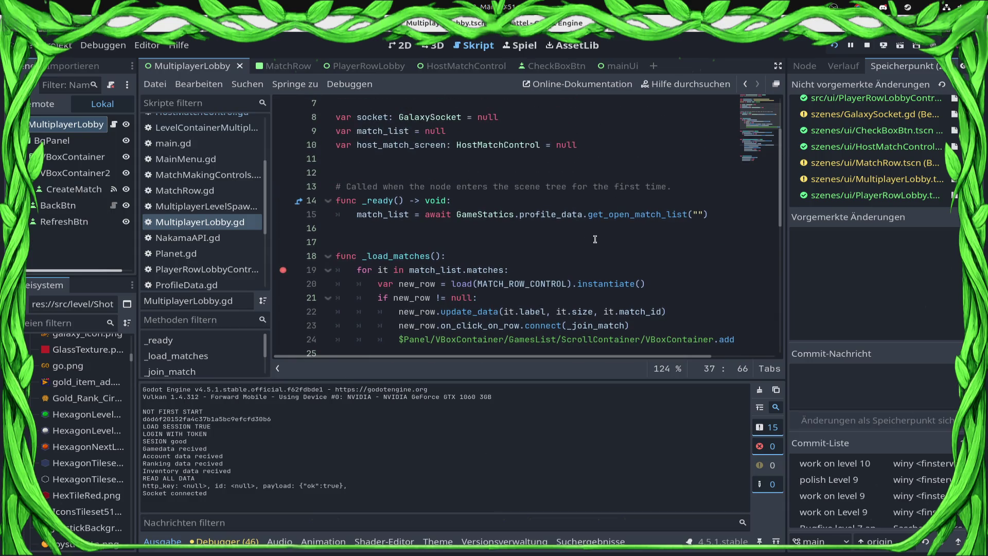
pyautogui.doubleClick(622, 220)
pyautogui.click(635, 257)
pyautogui.click(521, 220)
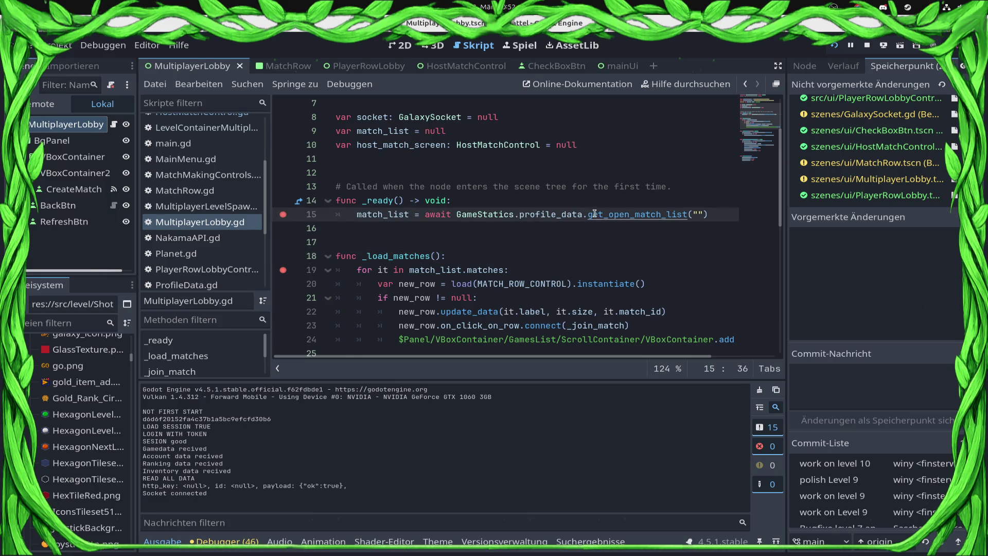
pyautogui.keyDown('ctrl'); pyautogui.click(617, 216); pyautogui.keyUp('ctrl')
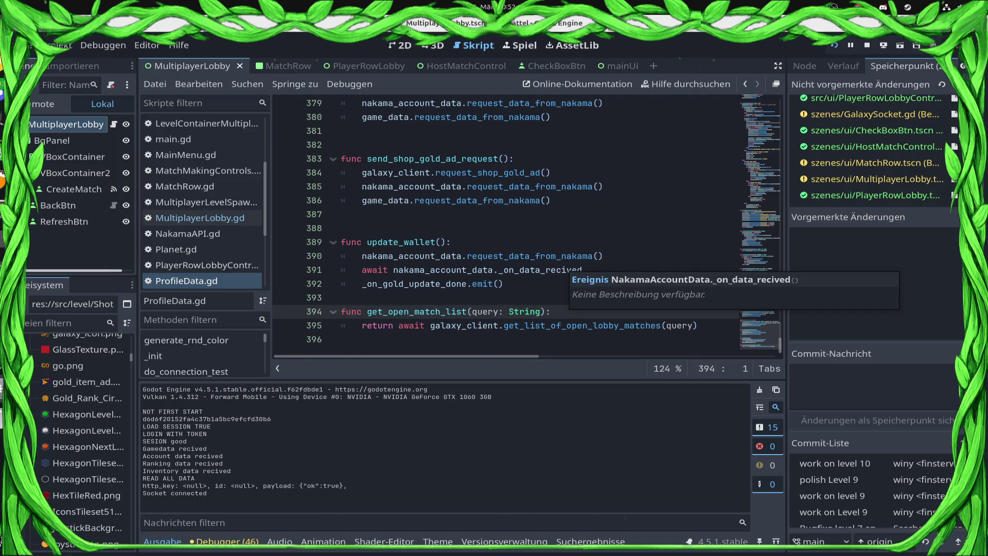
pyautogui.hotkey('alt', 'Tab')
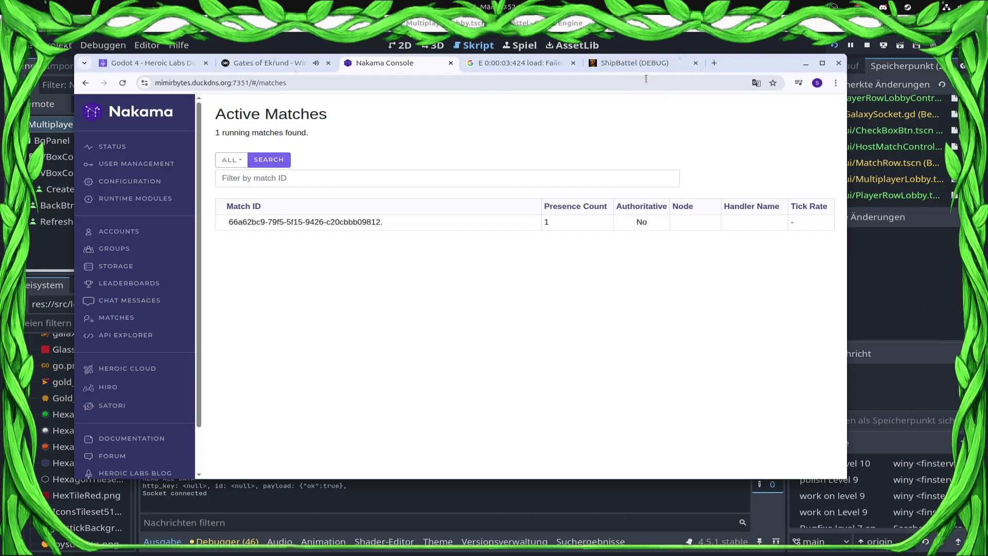
# Confirm Nakama Console lists one running match, turn down the Freefy music tab's volume, then return to Godot.
pyautogui.click(162, 64)
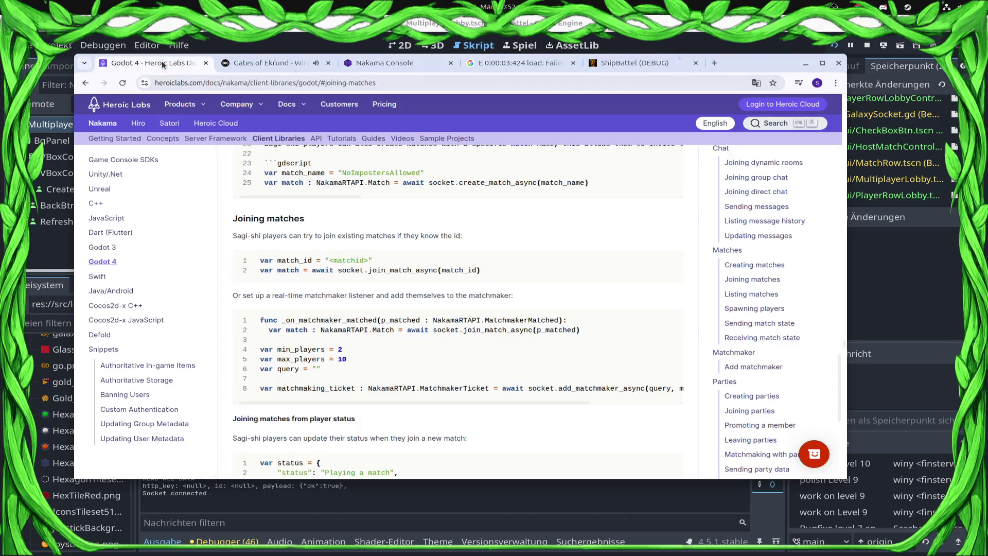
pyautogui.click(288, 62)
pyautogui.moveTo(781, 460); pyautogui.dragTo(769, 459)
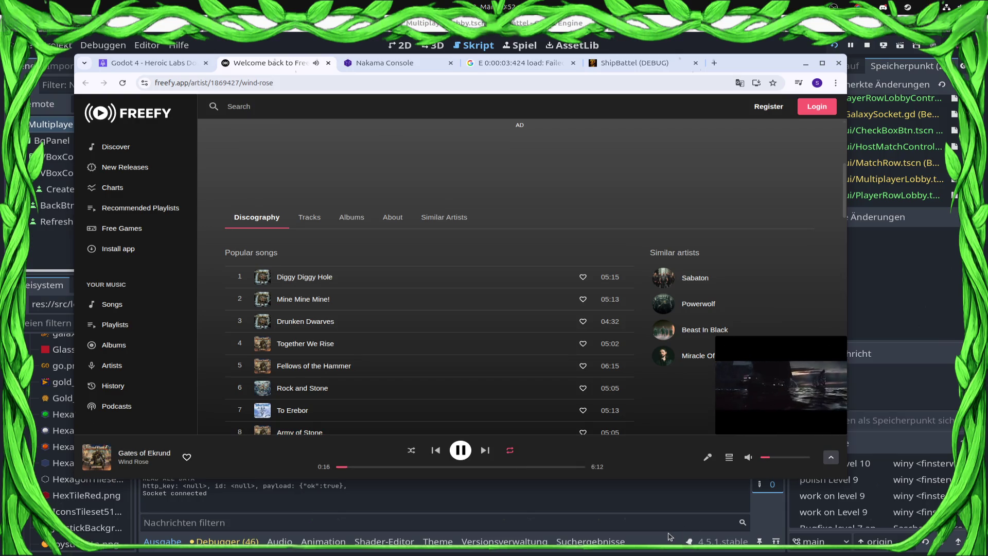
pyautogui.hotkey('alt', 'Tab')
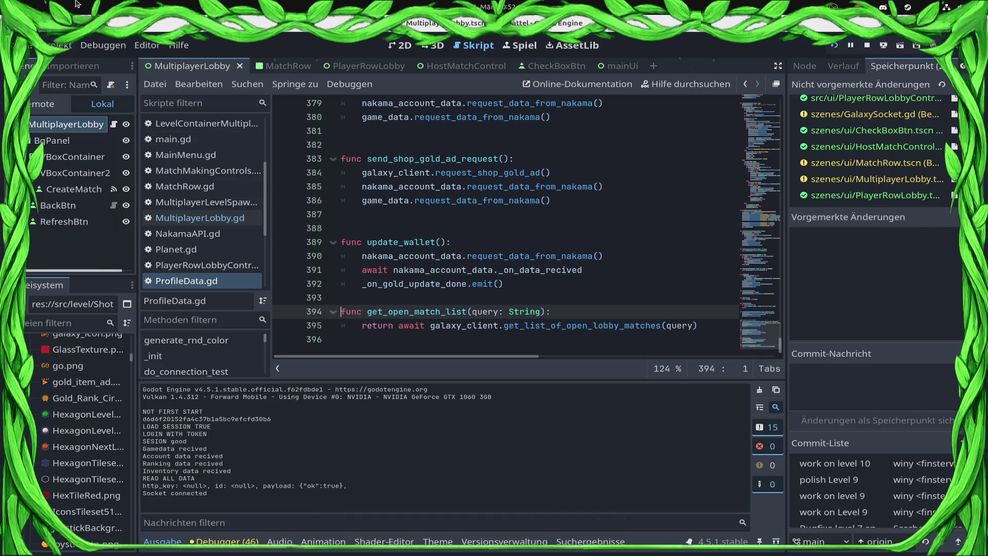
# Jump to get_list_of_open_lobby_matches in GalaxyGameClient.gd, mark line 246's return open_matches, save, and restart the game.
pyautogui.scroll(3, 552, 291)
pyautogui.scroll(-3, 546, 284)
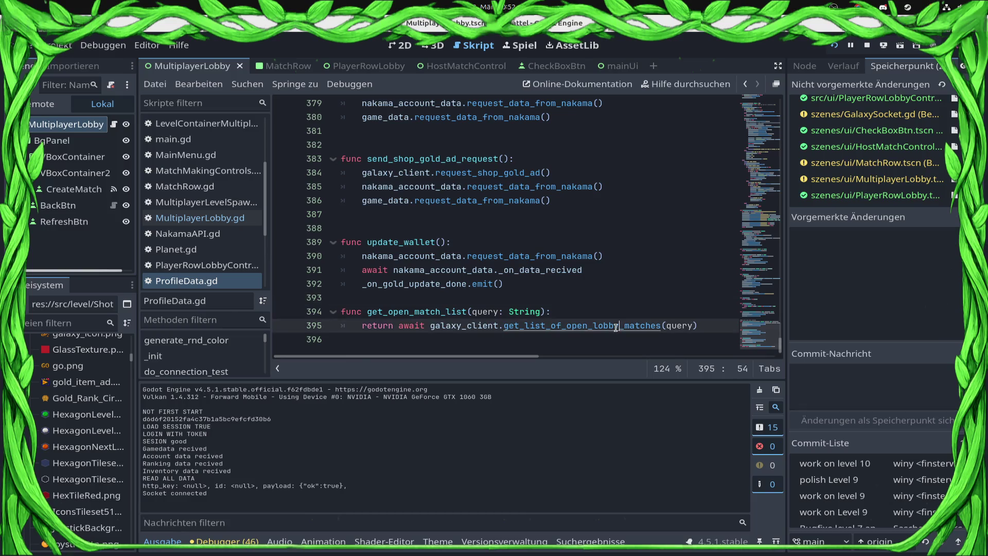
pyautogui.keyDown('ctrl'); pyautogui.click(561, 326); pyautogui.keyUp('ctrl')
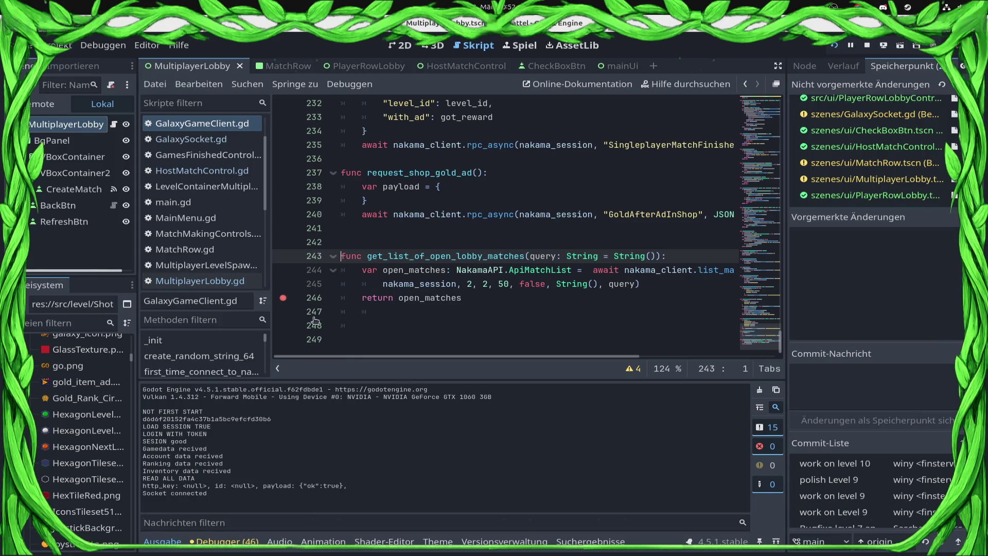
pyautogui.click(622, 294)
pyautogui.hotkey('ctrl', 's')
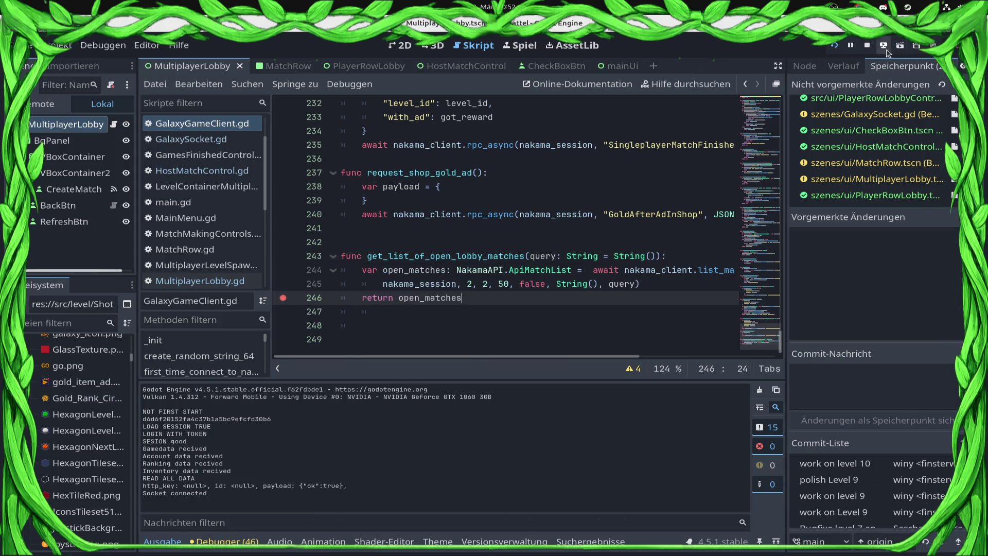
pyautogui.click(867, 45)
pyautogui.click(834, 45)
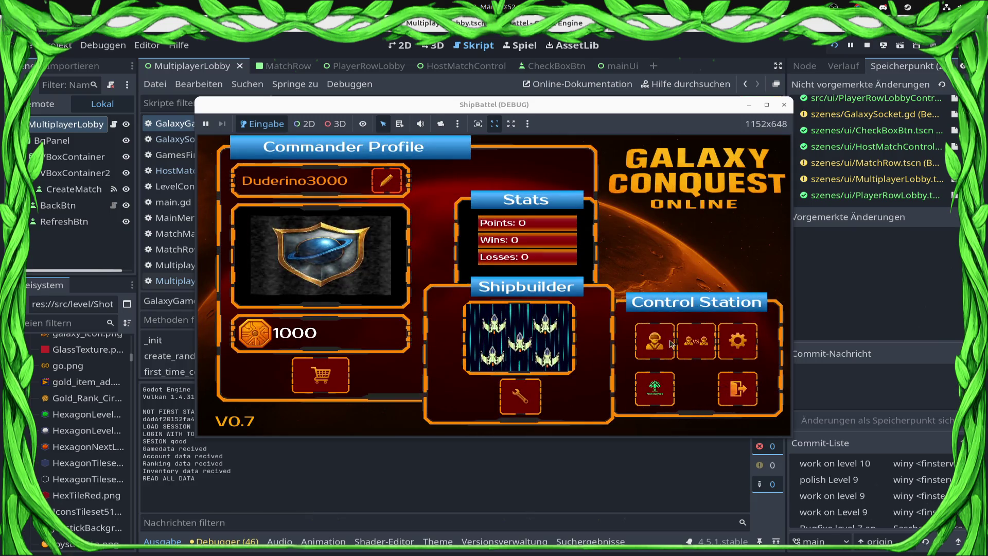
# Close the running game, export and deploy the web build, and close the stale ShipBattel web tab.
pyautogui.click(696, 352)
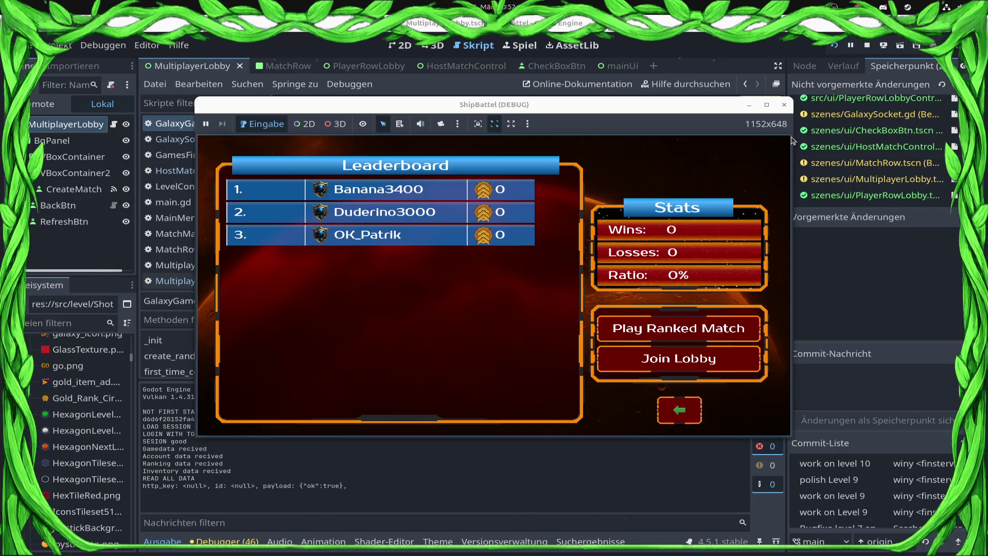
pyautogui.click(693, 415)
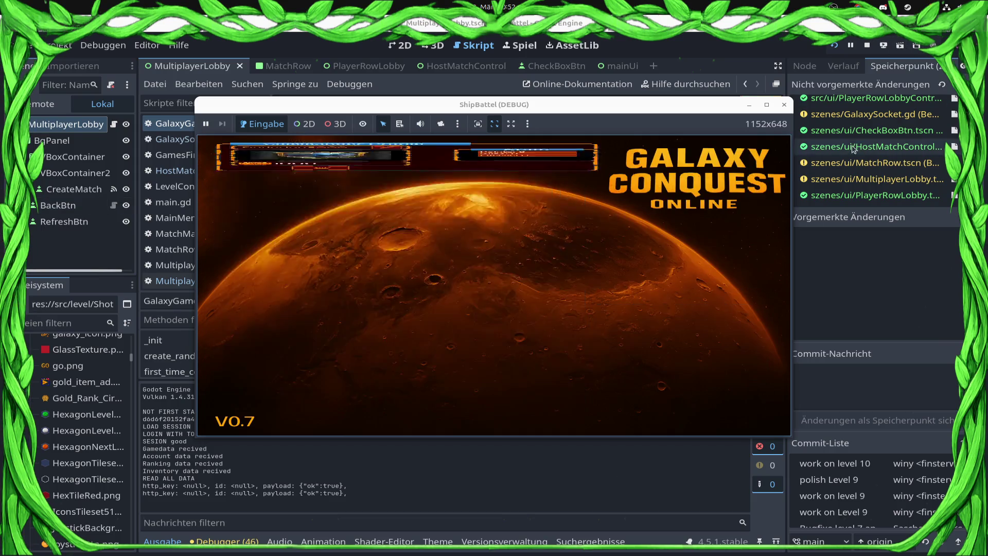
pyautogui.click(785, 105)
pyautogui.click(884, 44)
pyautogui.click(883, 78)
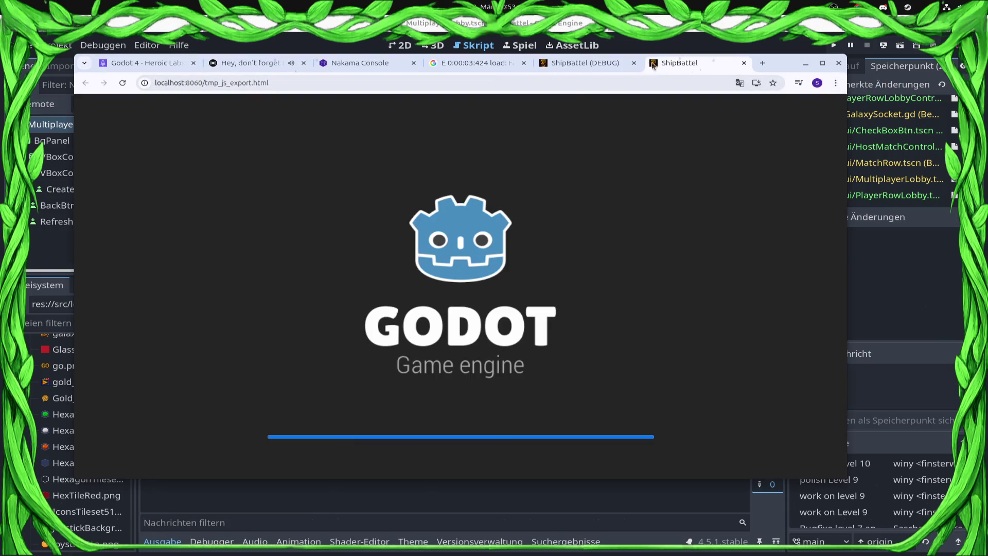
pyautogui.click(744, 63)
# Launch ShipBattel in debug mode from the editor and open the leaderboard and match entry screen.
pyautogui.click(835, 44)
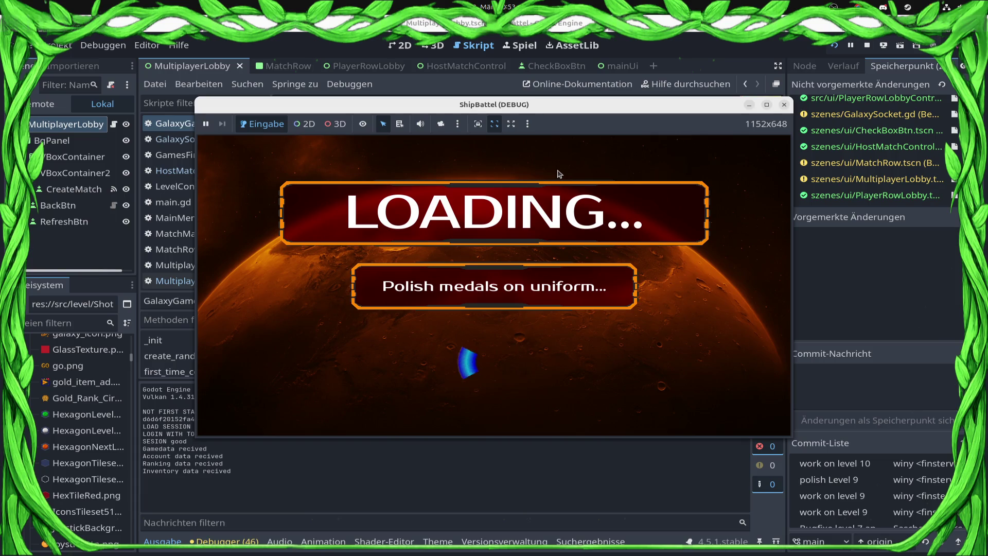
pyautogui.click(654, 372)
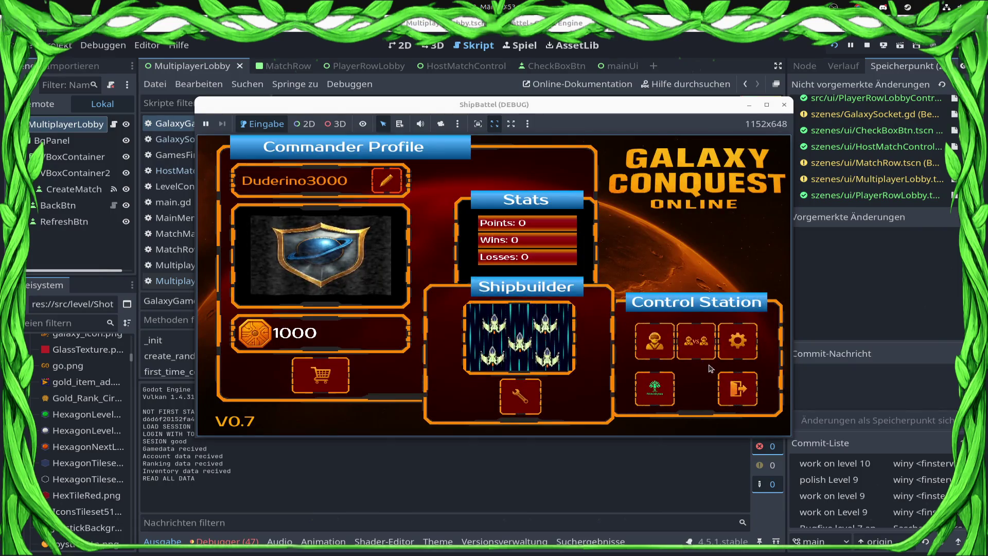
pyautogui.click(664, 381)
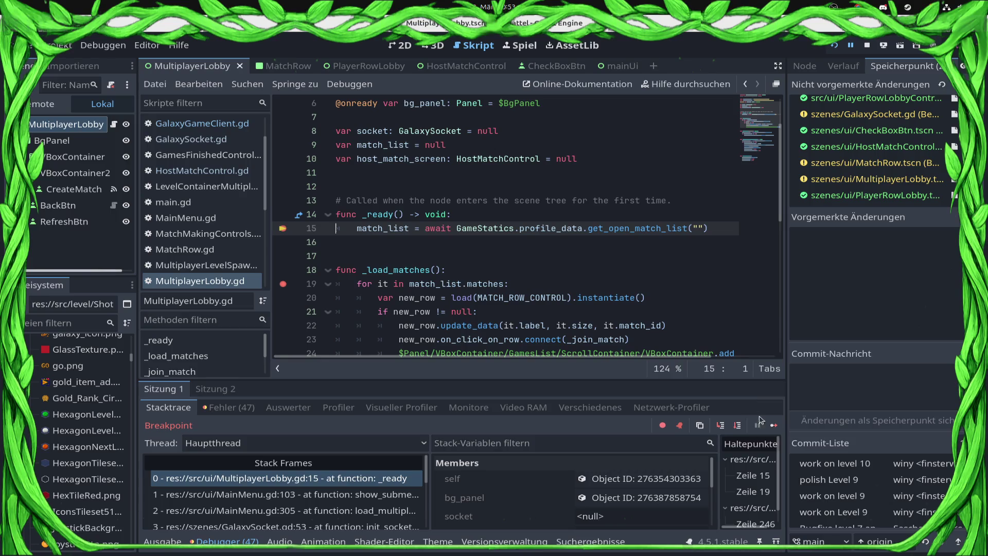
# Continue to the return open_matches breakpoint, inspect open_matches (Matches <null>) in the Inspector, and resume.
pyautogui.click(774, 425)
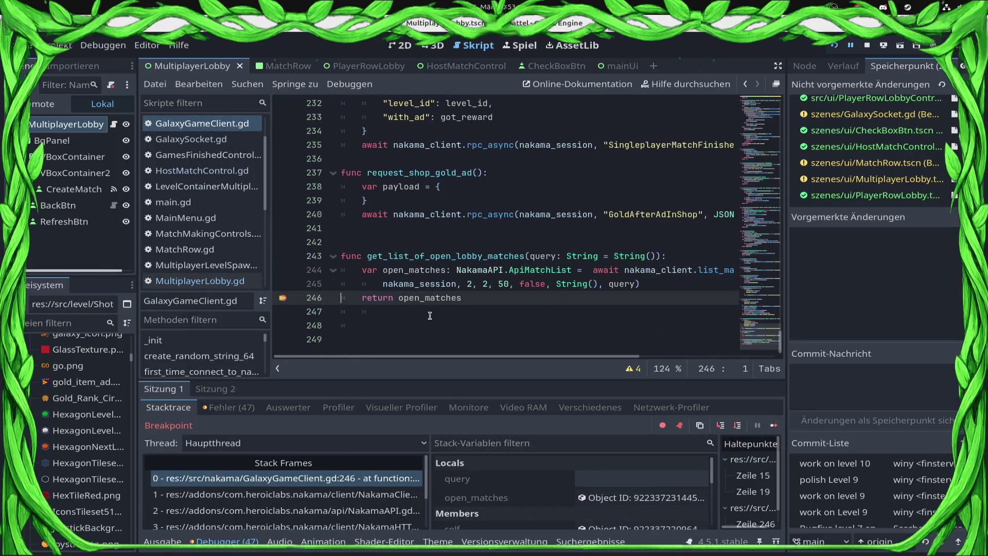
pyautogui.moveTo(443, 299)
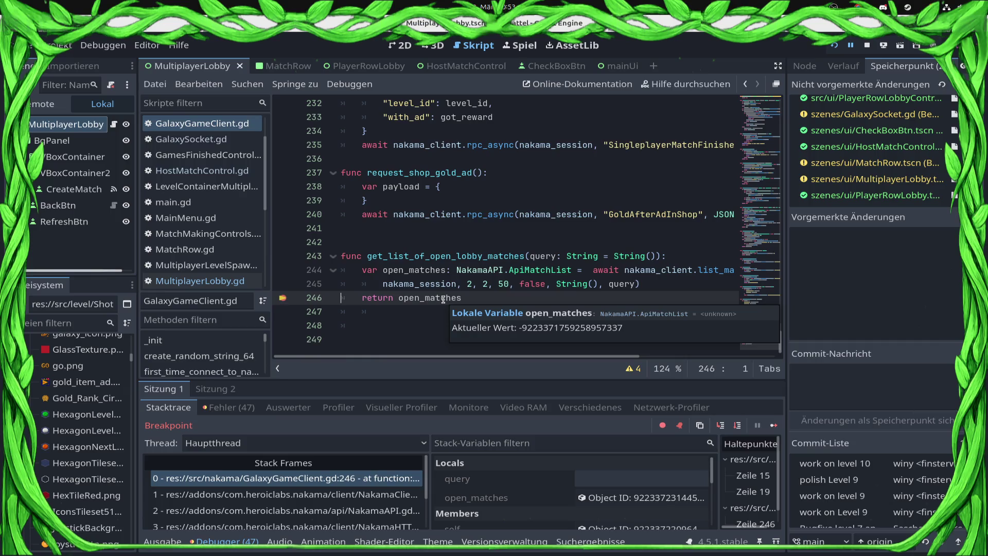
pyautogui.click(444, 299)
pyautogui.click(640, 497)
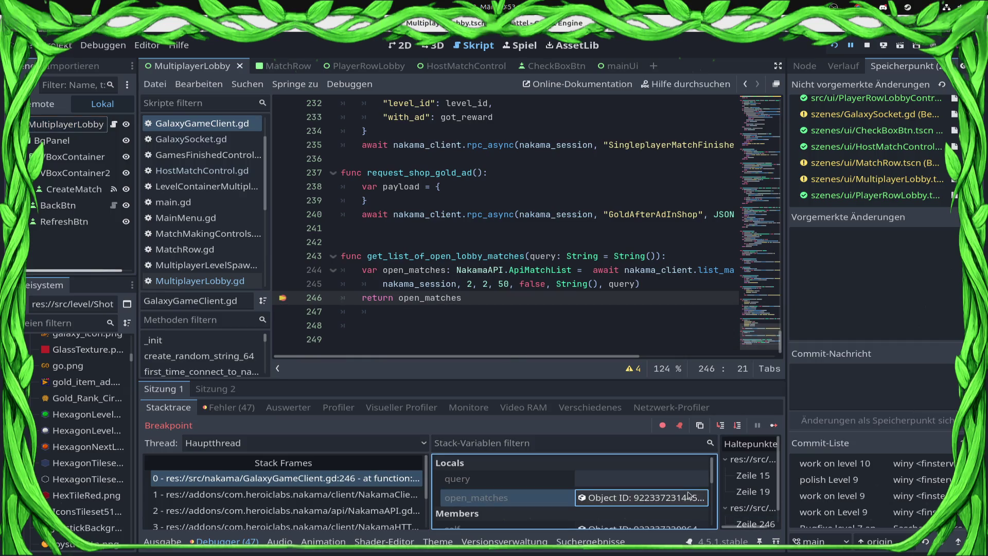
pyautogui.click(805, 67)
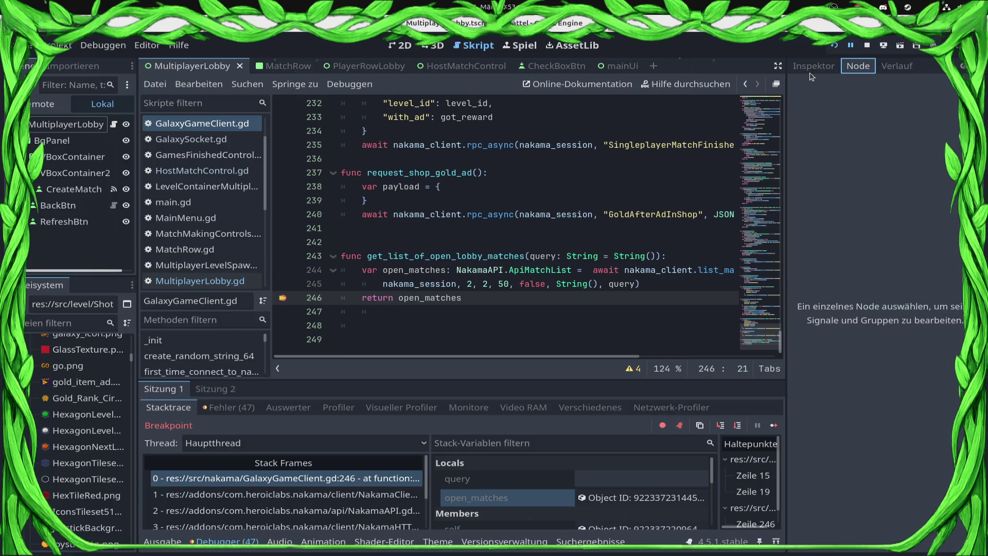
pyautogui.click(813, 68)
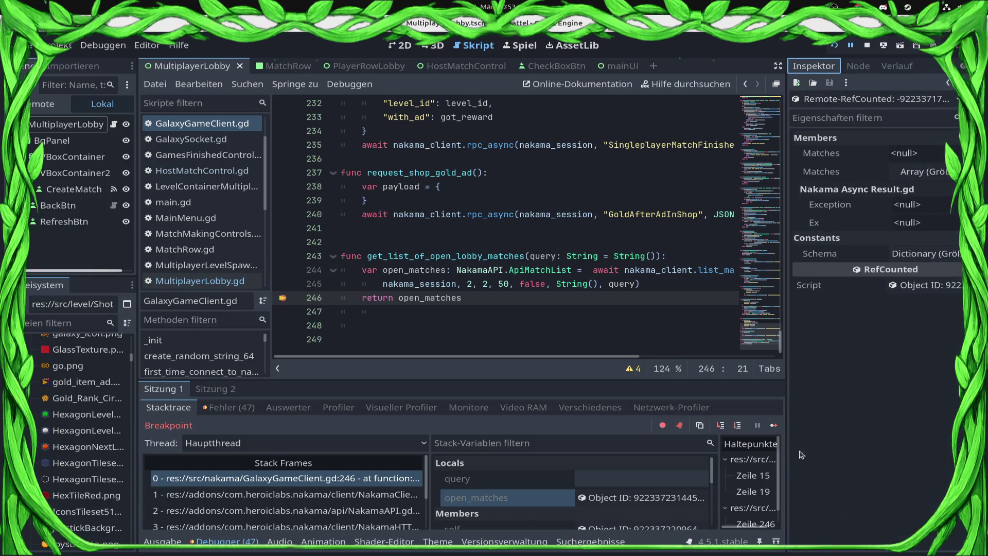
pyautogui.click(774, 425)
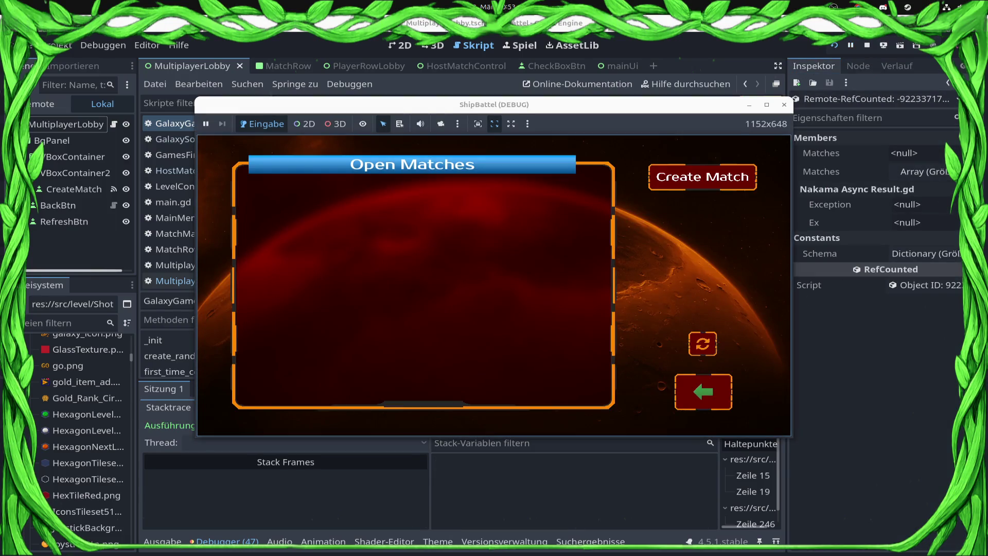
# Create a match on The Race map in the debug game, then open the web game's Leaderboard screen.
pyautogui.click(677, 175)
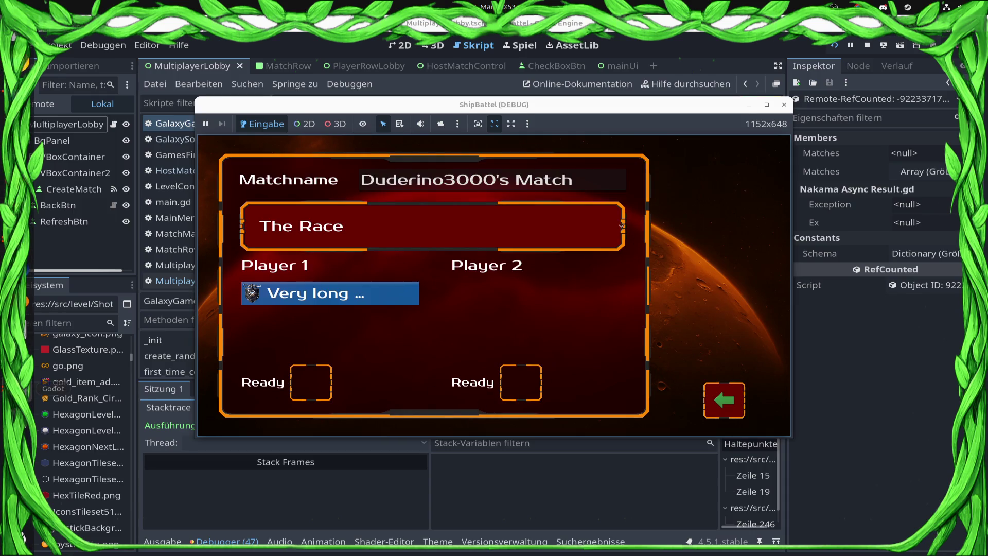
pyautogui.hotkey('alt', 'Tab')
pyautogui.hotkey('alt', 'Tab')
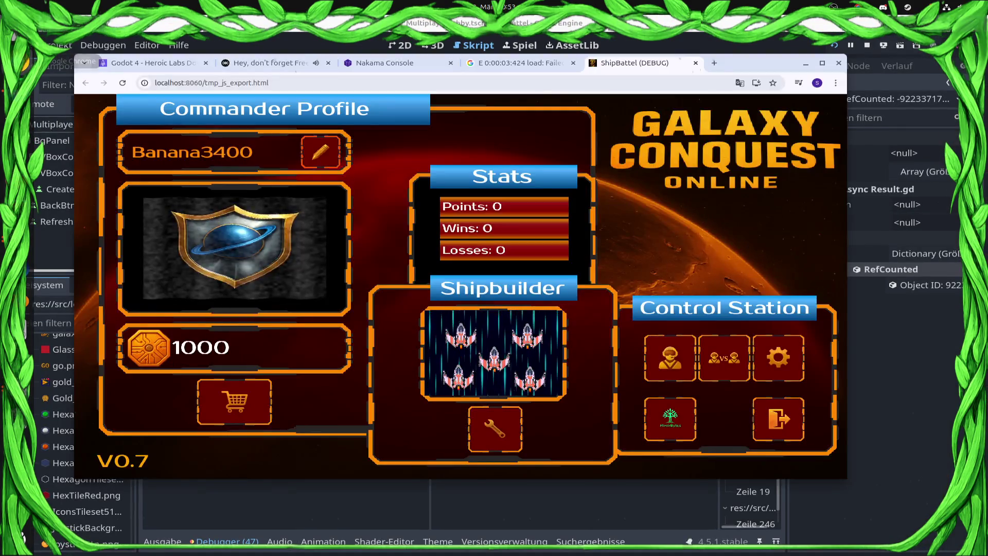
pyautogui.click(767, 435)
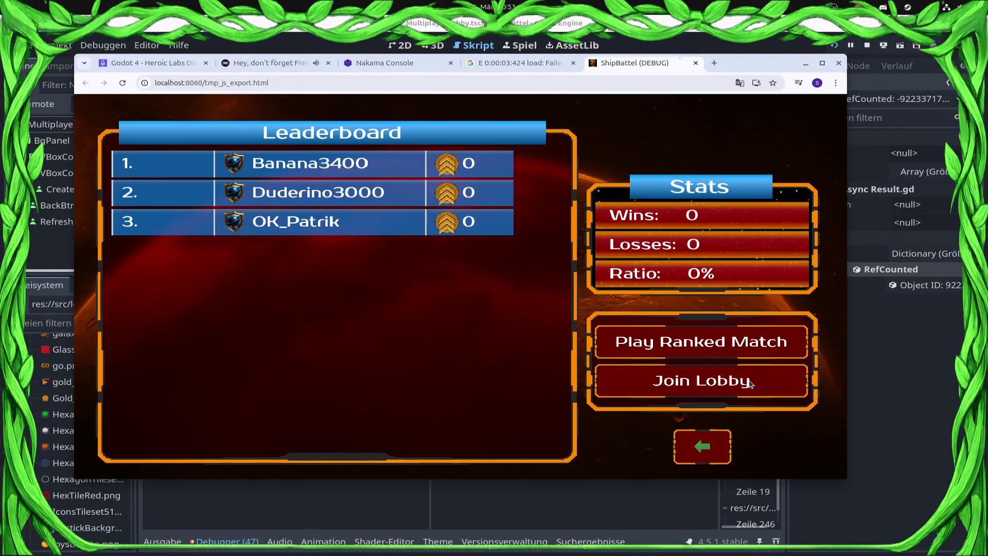
# Join the lobby in the web game to see its empty Open Matches list, then review the script.
pyautogui.click(764, 391)
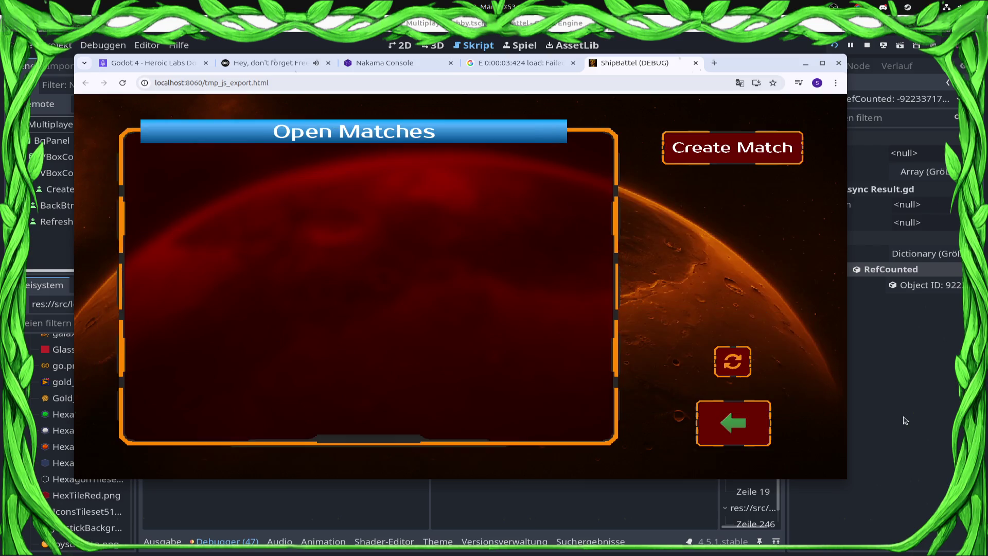
pyautogui.click(931, 415)
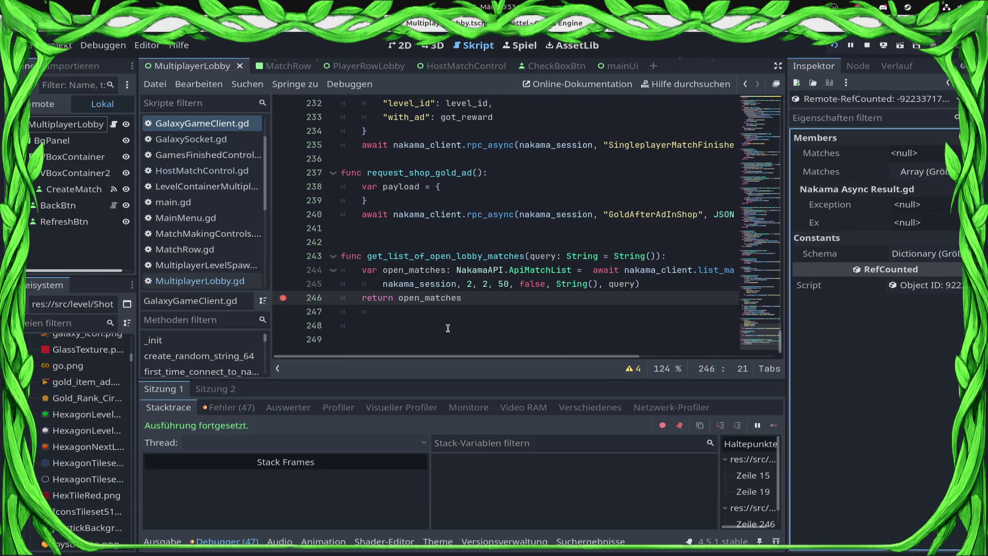
pyautogui.scroll(3, 575, 297)
pyautogui.scroll(-3, 586, 293)
pyautogui.scroll(20, 655, 199)
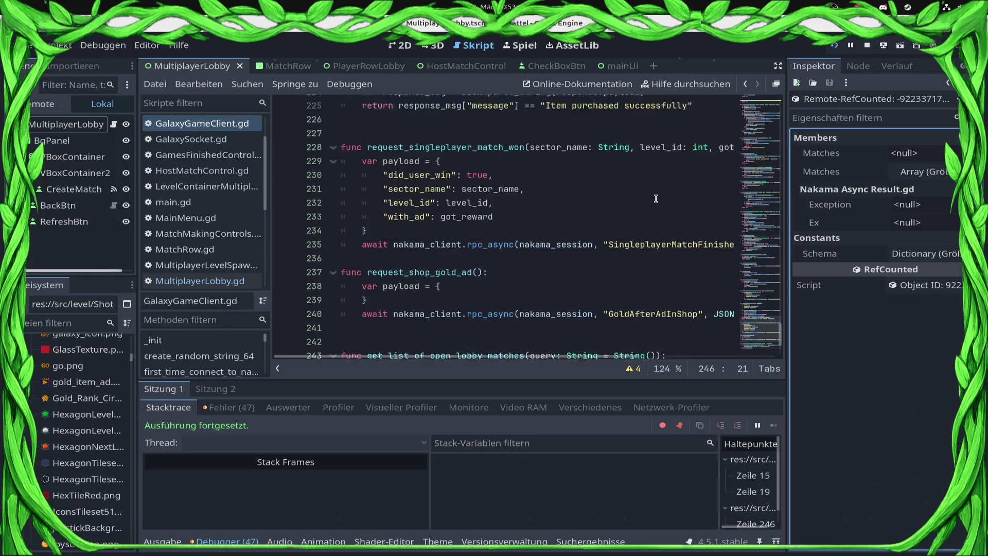
pyautogui.scroll(20, 692, 175)
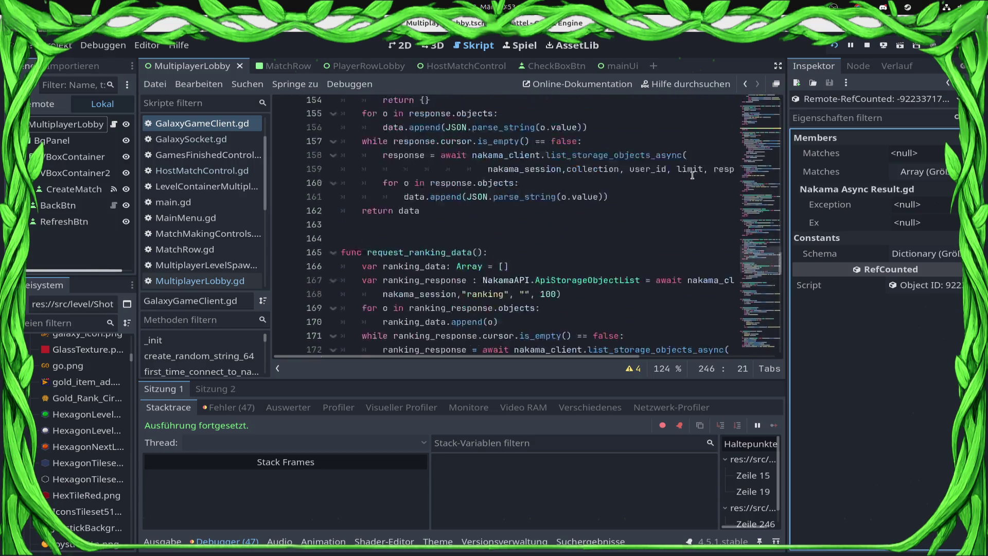
pyautogui.scroll(2, 454, 196)
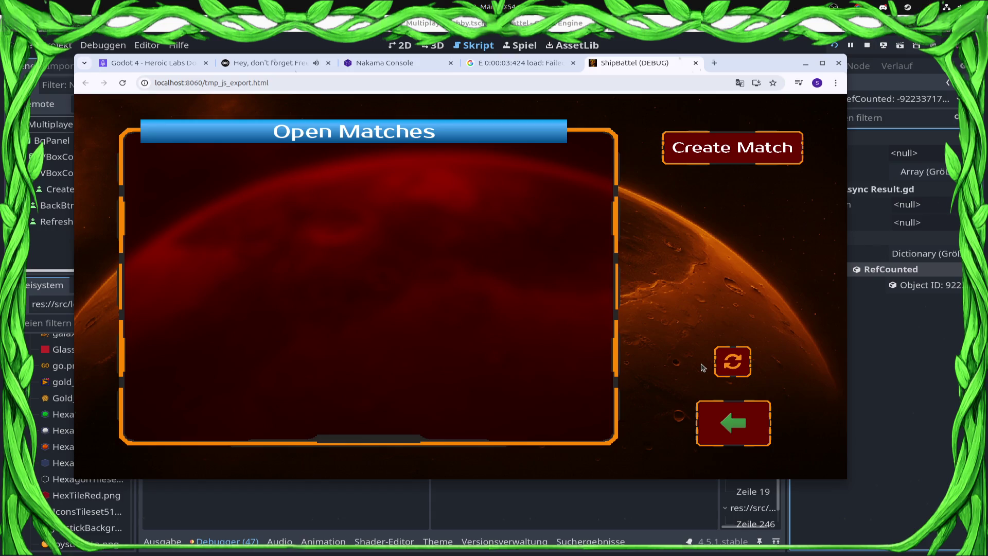
# Open Chrome's developer tools to check the console log ending 'Socket connected', then return to Godot.
pyautogui.click(836, 83)
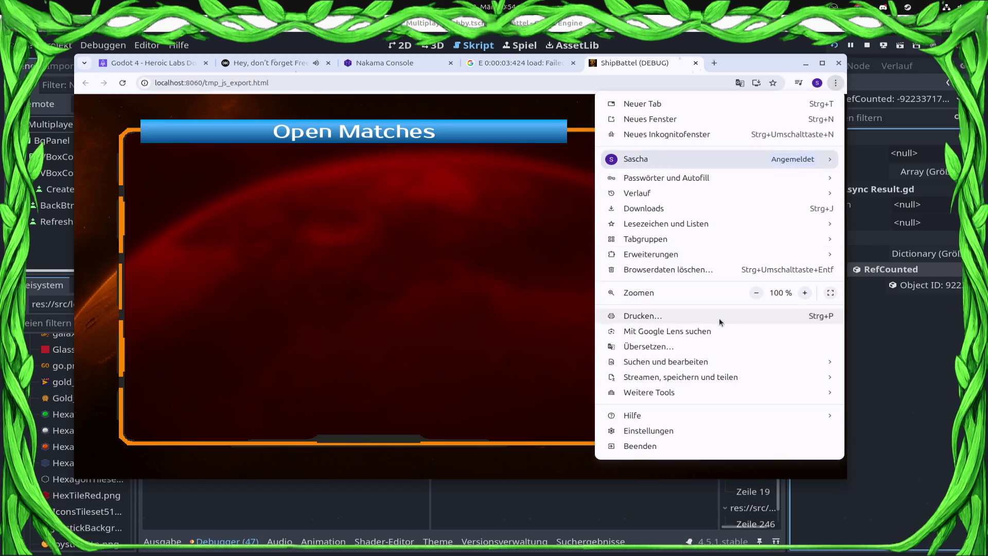
pyautogui.moveTo(653, 398)
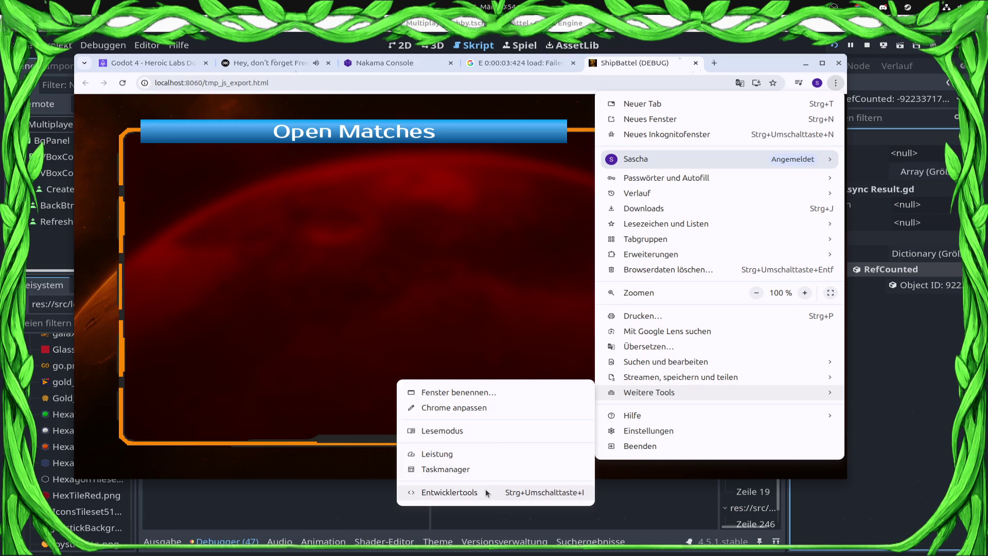
pyautogui.click(626, 269)
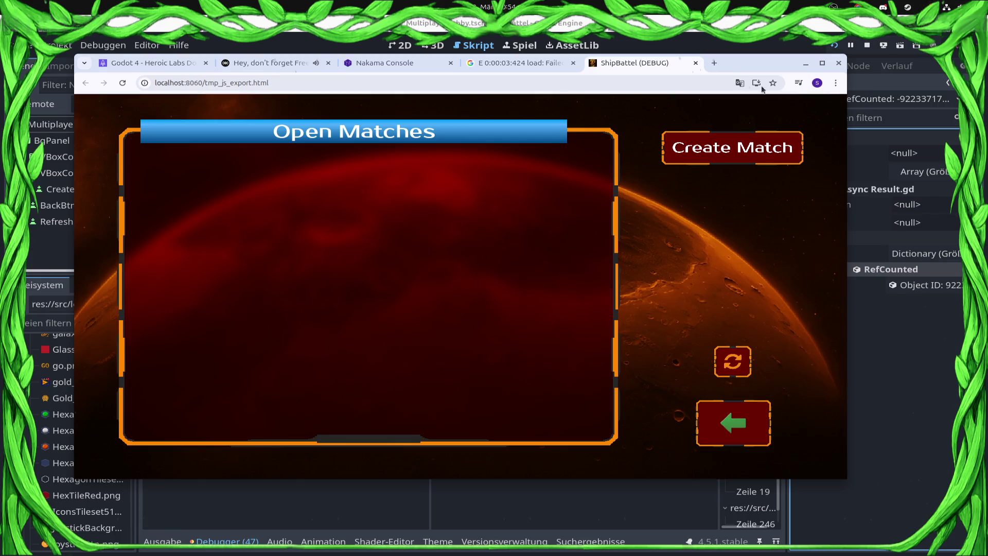
pyautogui.click(835, 84)
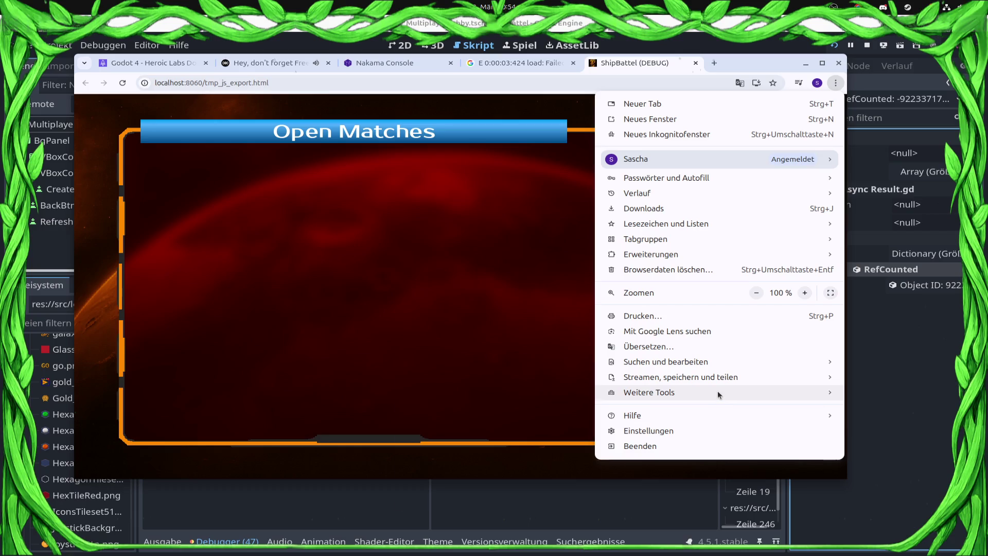
pyautogui.moveTo(717, 391)
pyautogui.click(509, 493)
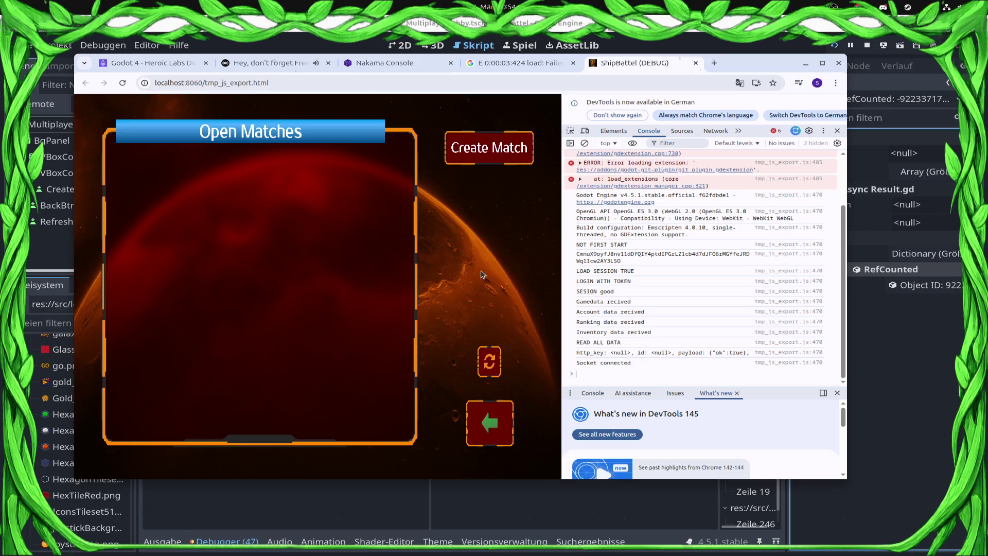
pyautogui.click(922, 387)
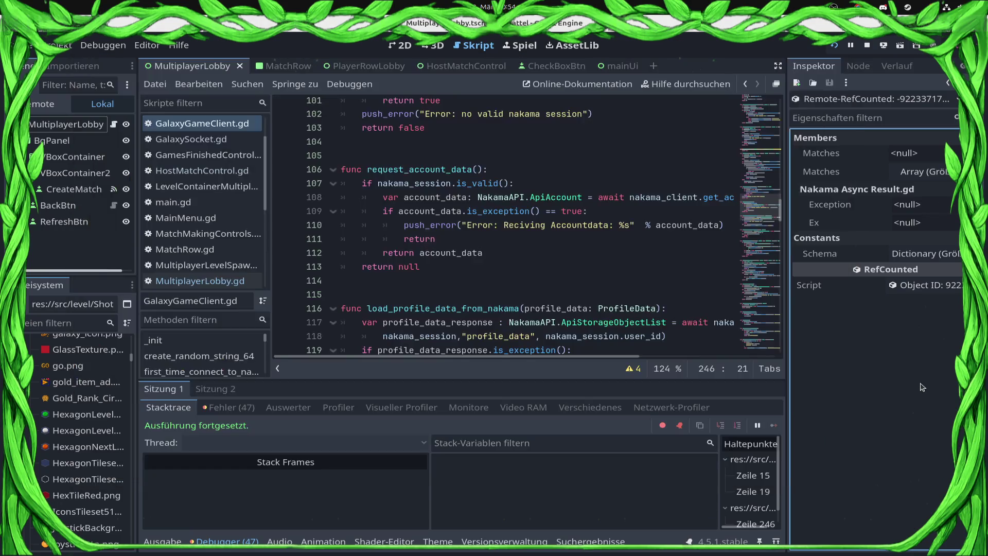
# Stop the debug session and remove the breakpoints on GalaxyGameClient.gd line 246 and MultiplayerLobby.gd line 15.
pyautogui.click(868, 47)
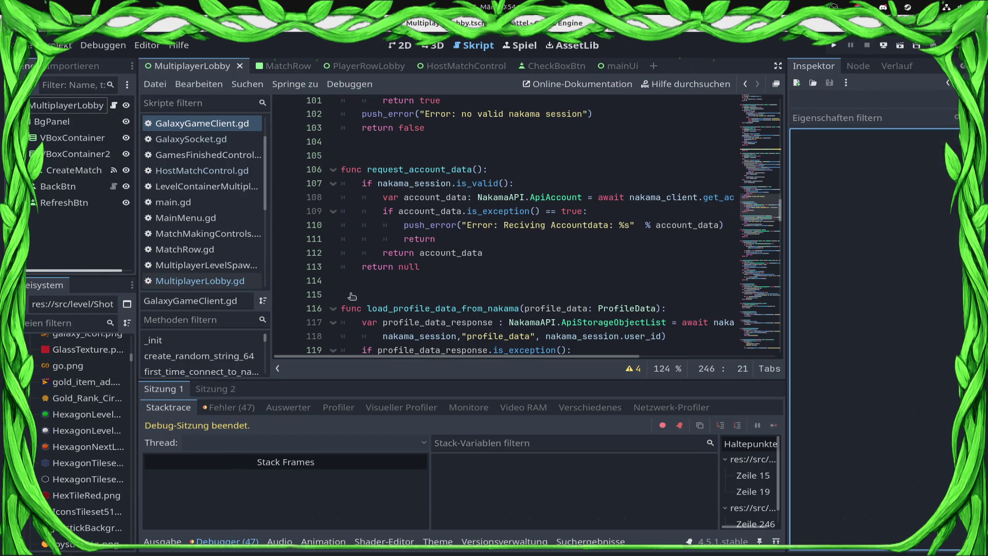
pyautogui.scroll(-2, 551, 248)
pyautogui.scroll(-5, 551, 248)
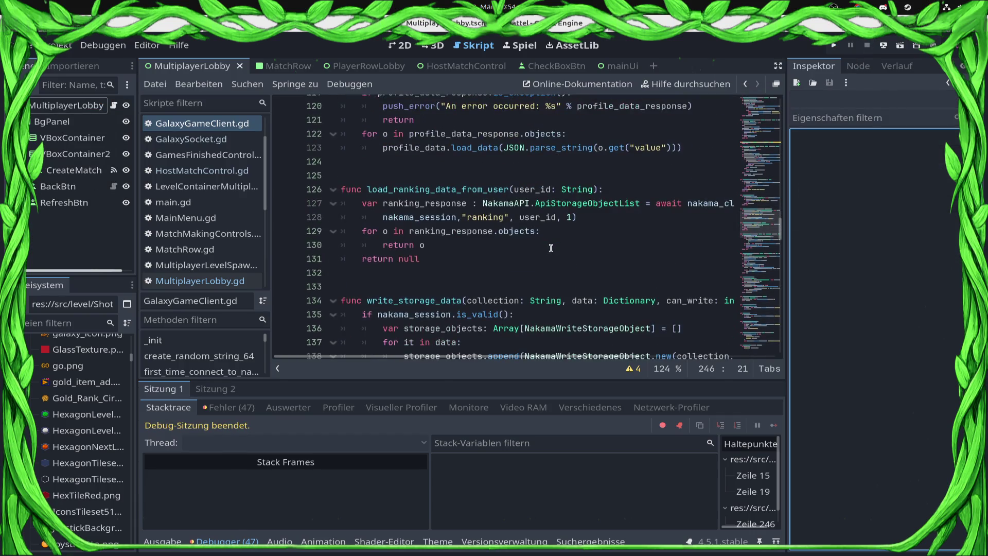
pyautogui.scroll(-17, 551, 248)
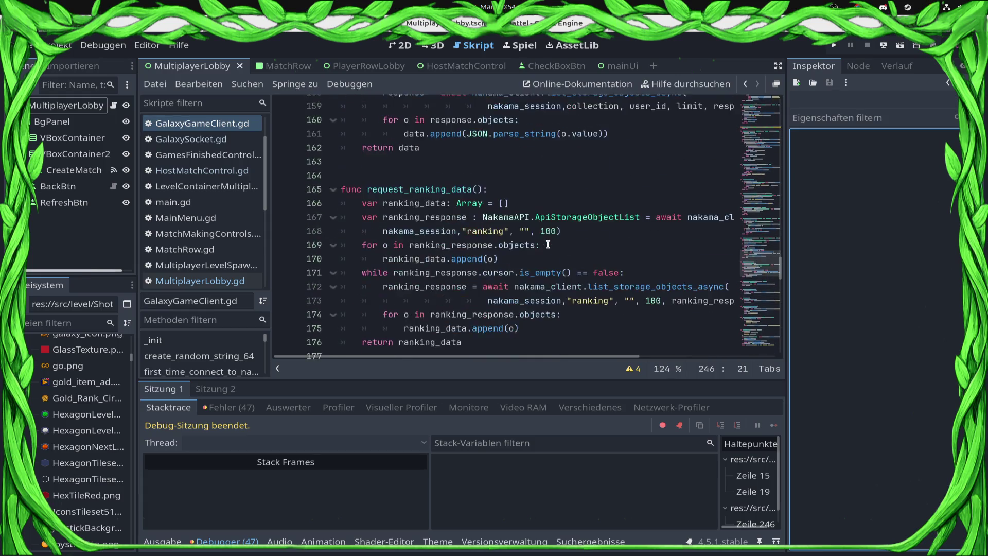
pyautogui.scroll(8, 544, 247)
pyautogui.scroll(-11, 544, 248)
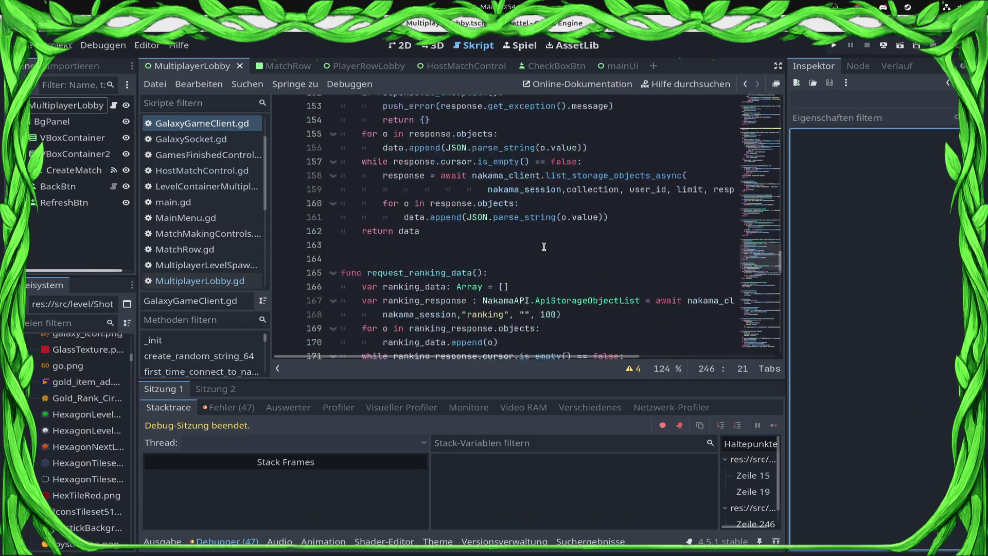
pyautogui.scroll(-17, 544, 249)
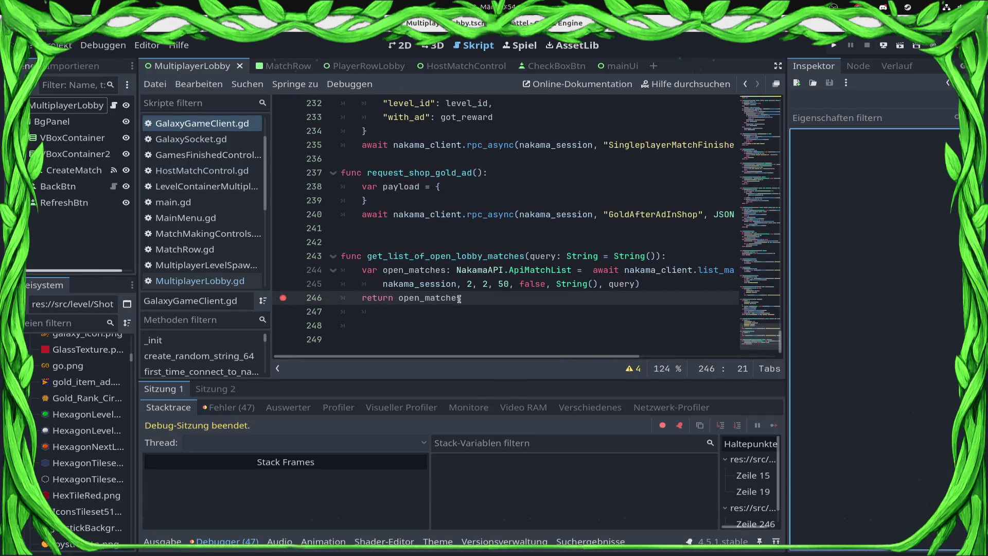
pyautogui.click(284, 298)
pyautogui.moveTo(445, 297); pyautogui.dragTo(341, 298)
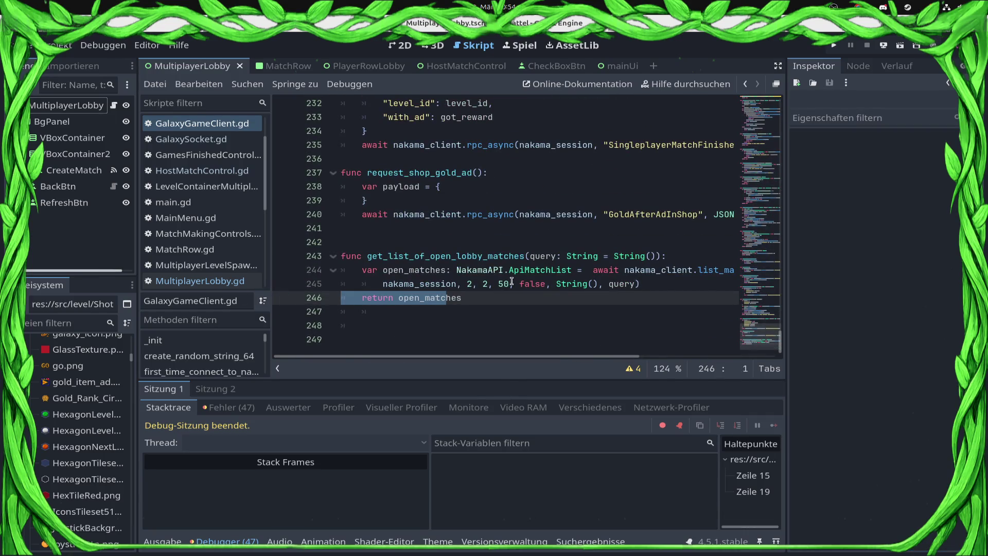
pyautogui.click(241, 281)
pyautogui.click(278, 230)
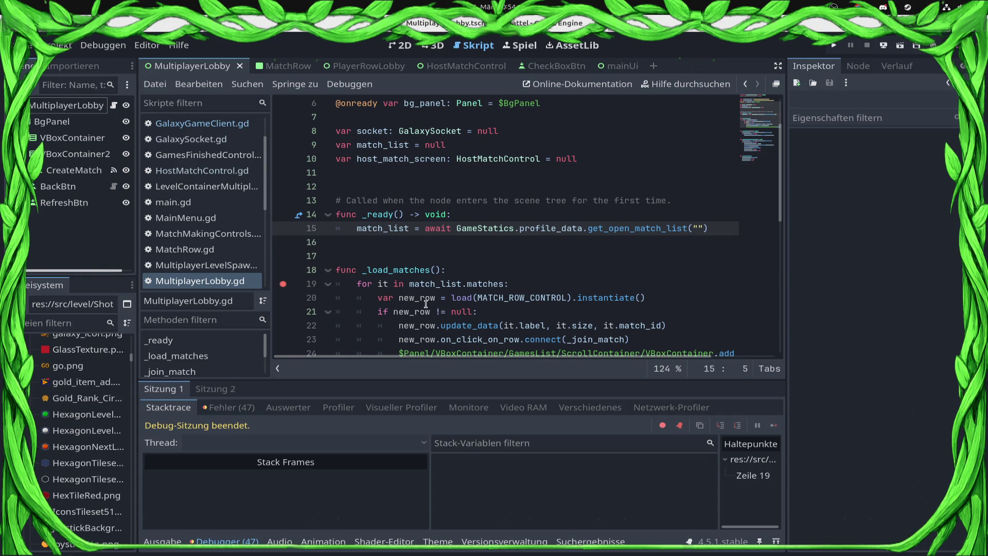
# Move the match_list fetch from _ready() into _load_matches in MultiplayerLobby.gd and save.
pyautogui.scroll(-4, 430, 298)
pyautogui.scroll(3, 430, 297)
pyautogui.hotkey('shift', 'End')
pyautogui.hotkey('ctrl', 'x')
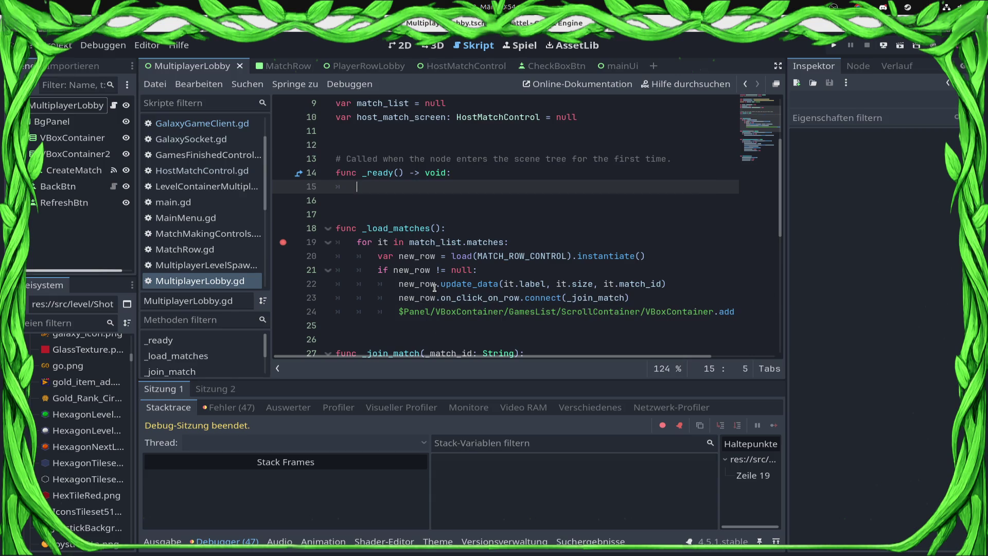
pyautogui.press('Down')
pyautogui.press('Down')
pyautogui.press('Down')
pyautogui.press('Return')
pyautogui.hotkey('ctrl', 'v')
pyautogui.hotkey('ctrl', 's')
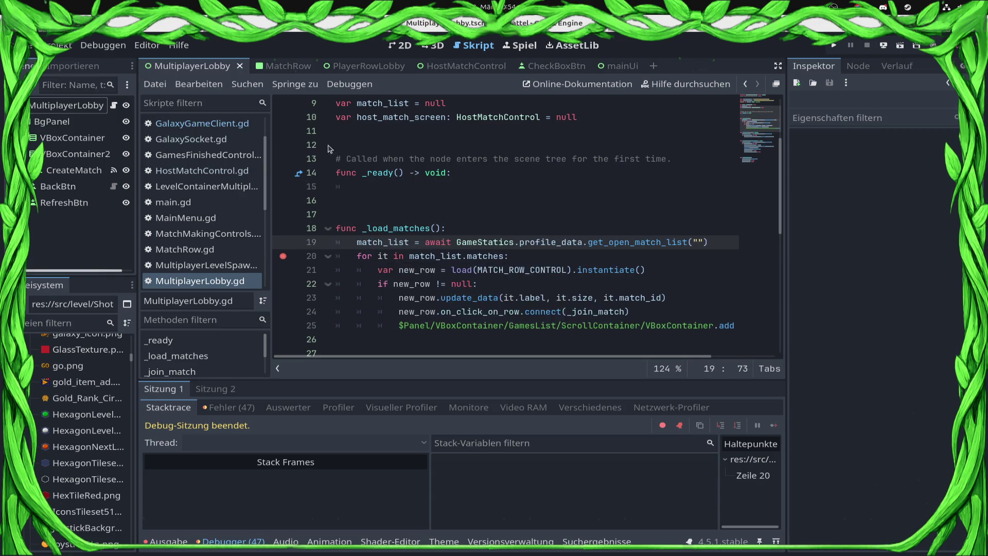
# Add a pass statement to the now-empty _ready() body and save.
pyautogui.scroll(-5, 582, 249)
pyautogui.scroll(-3, 578, 242)
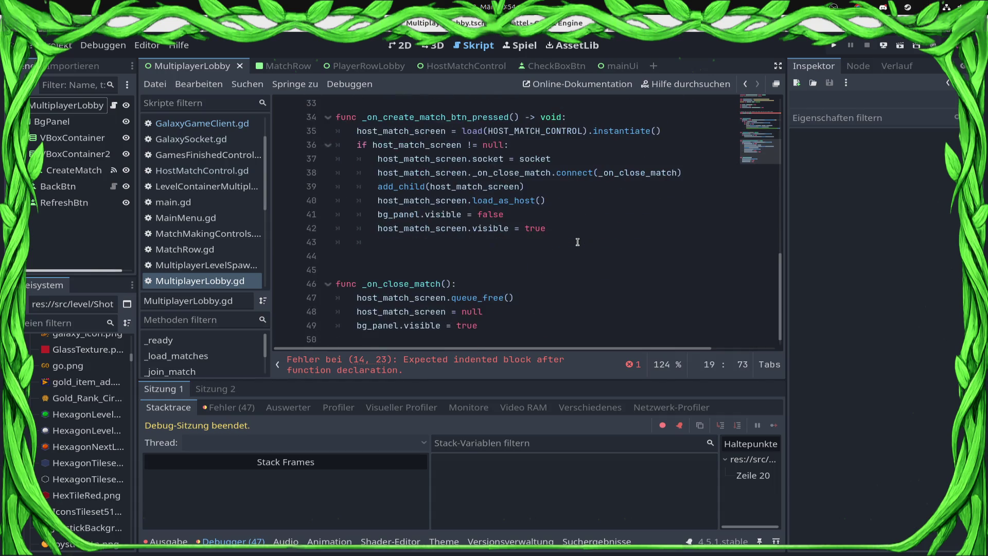
pyautogui.scroll(8, 577, 242)
pyautogui.scroll(1, 578, 242)
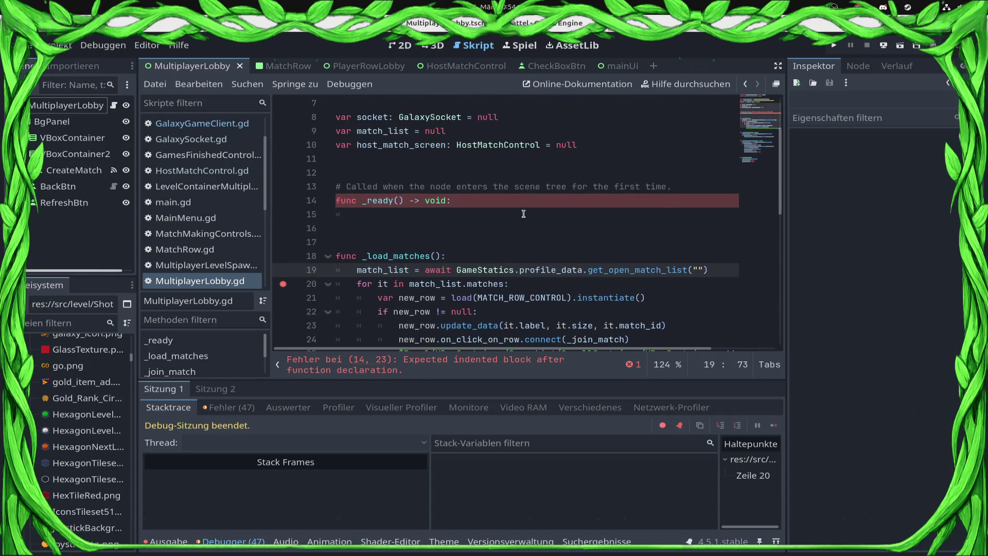
pyautogui.click(528, 214)
pyautogui.write('Üpass')
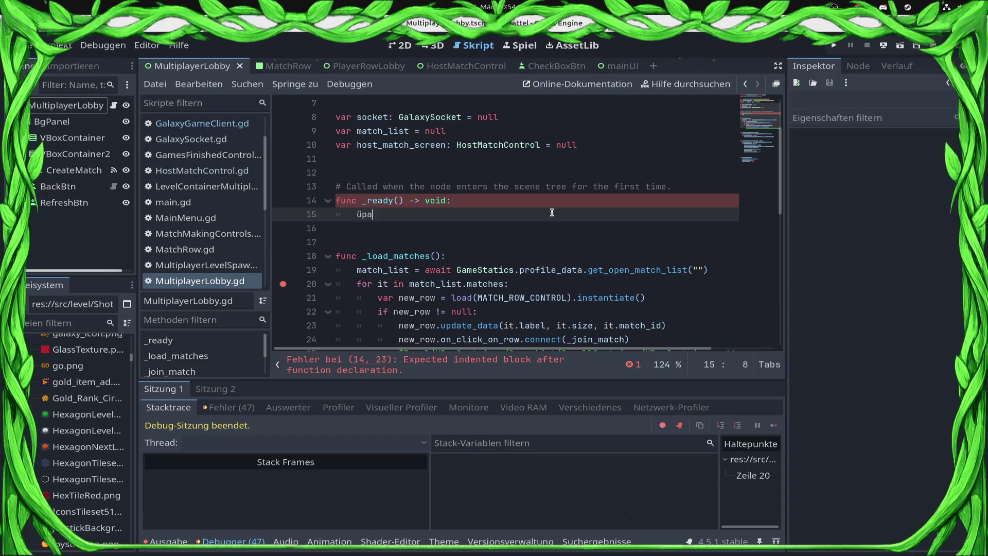
pyautogui.write('s')
pyautogui.hotkey('ctrl', 's')
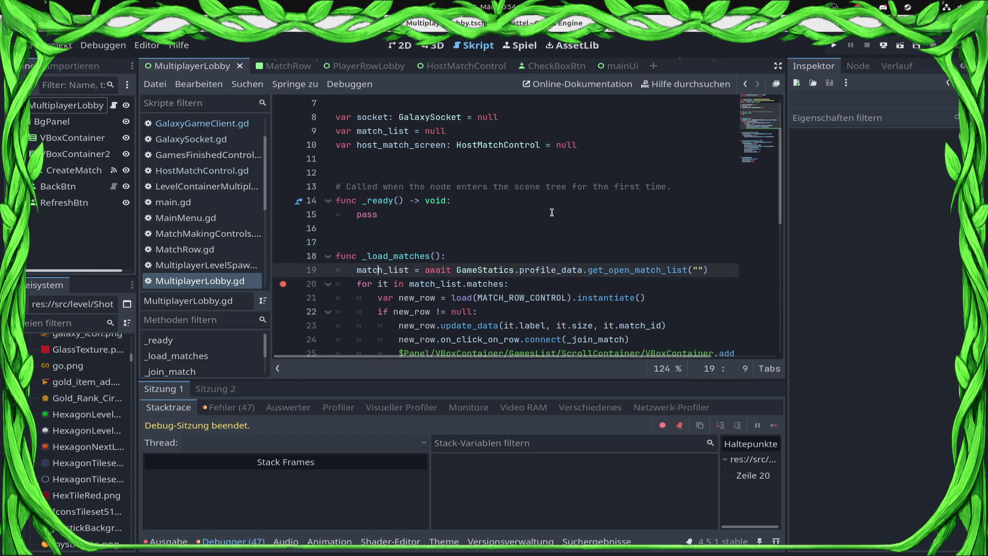
# Rename _load_matches to load_matches and save.
pyautogui.click(367, 256)
pyautogui.press('BackSpace')
pyautogui.hotkey('ctrl', 's')
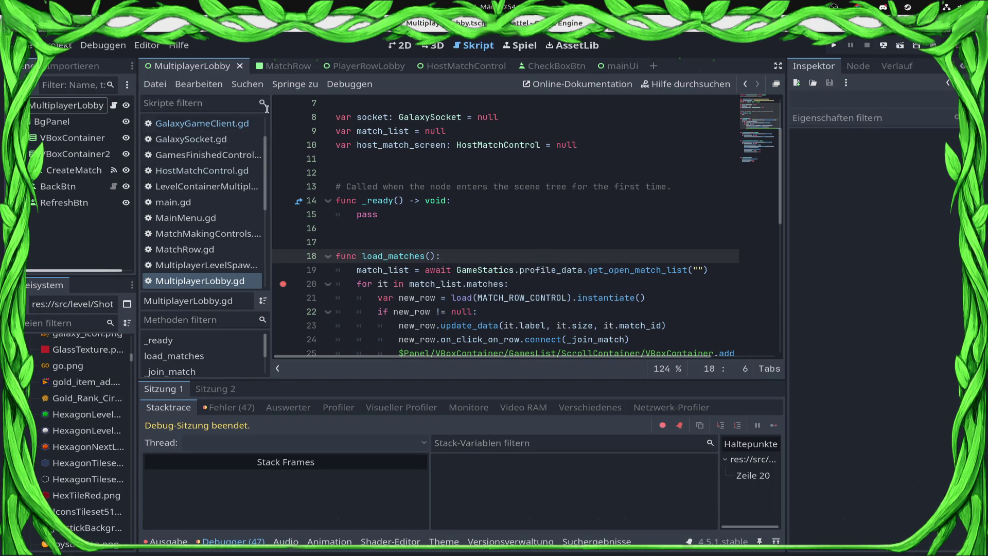
# In MainMenu.gd, add multiplayer_lobby.load_matches() after the socket assignment line and save.
pyautogui.click(202, 216)
pyautogui.scroll(-15, 541, 330)
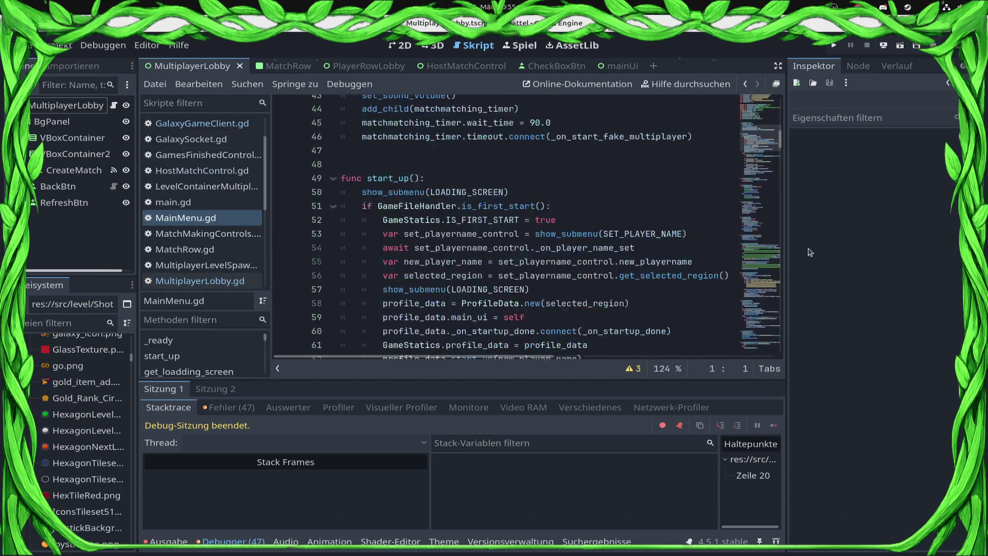
pyautogui.scroll(-20, 542, 329)
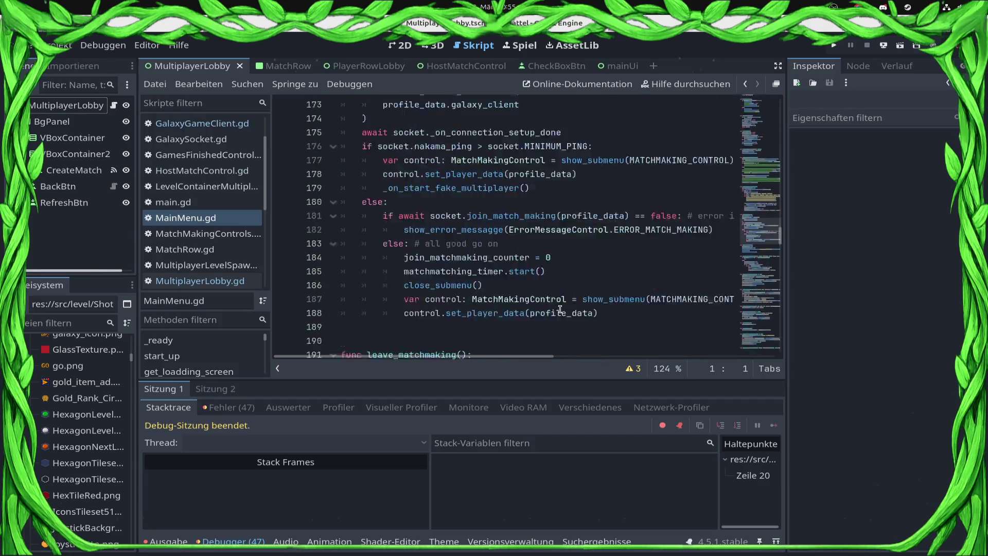
pyautogui.scroll(-14, 560, 303)
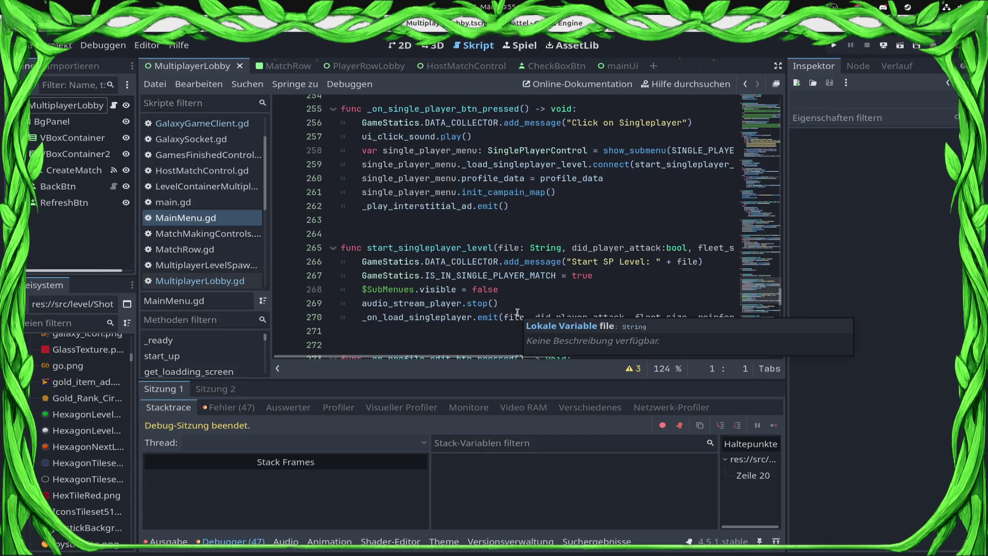
pyautogui.scroll(-3, 519, 304)
pyautogui.scroll(-9, 518, 305)
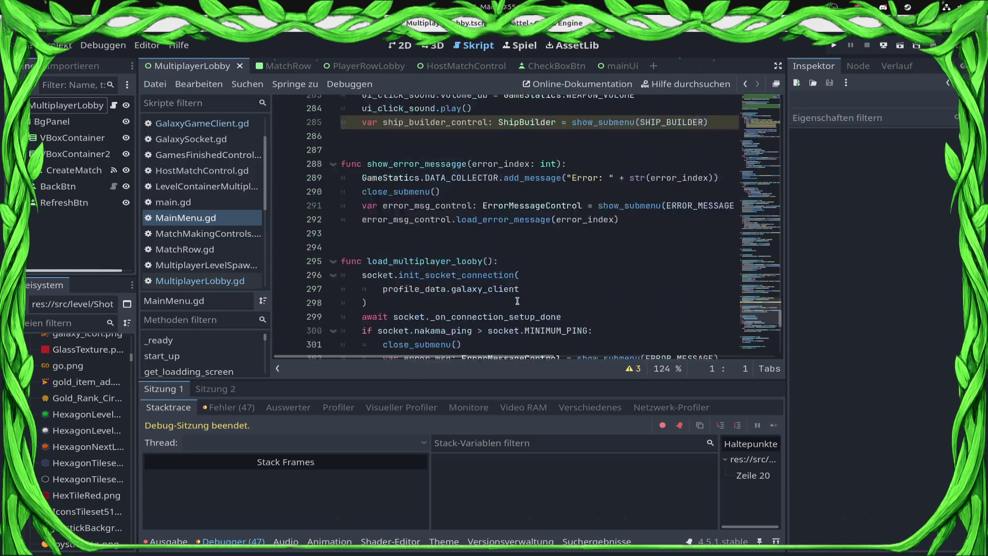
pyautogui.scroll(4, 450, 266)
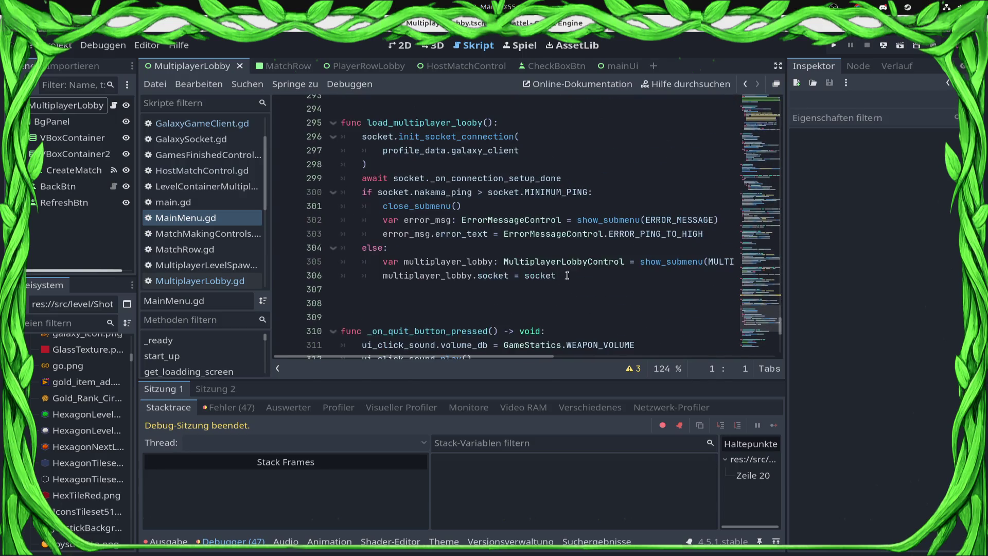
pyautogui.click(576, 276)
pyautogui.press('Return')
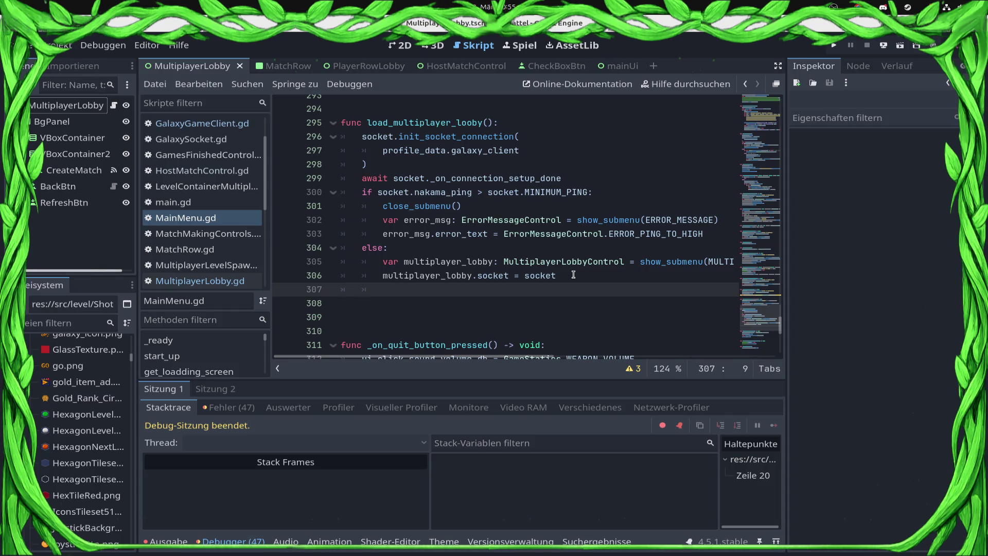
pyautogui.press('BackSpace')
pyautogui.press('BackSpace')
pyautogui.press('BackSpace')
pyautogui.write('ul')
pyautogui.press('Return')
pyautogui.write('load')
pyautogui.press('Return')
pyautogui.hotkey('ctrl', 's')
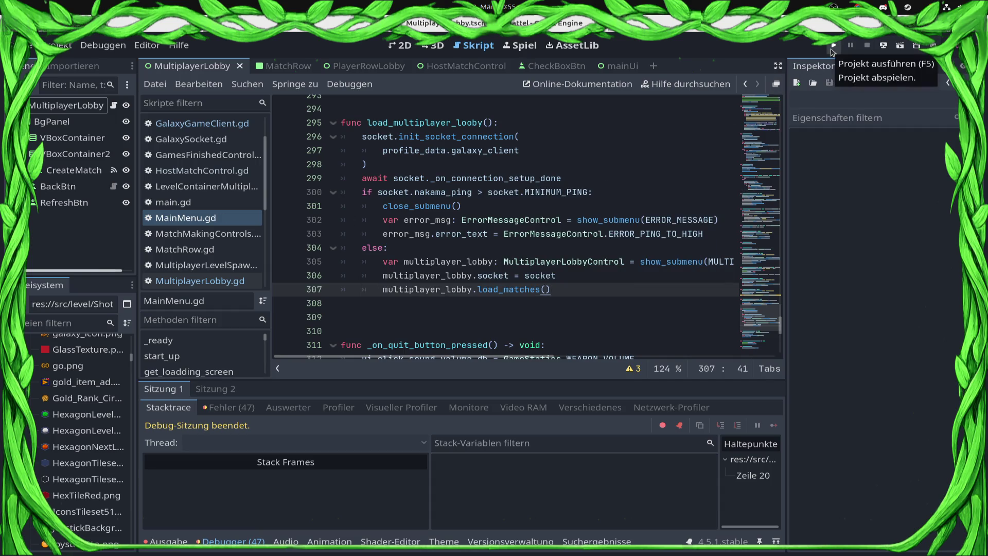
# Run the project as a web export, open the multiplayer lobby, create a match, and return to the lobby.
pyautogui.click(884, 46)
pyautogui.click(870, 79)
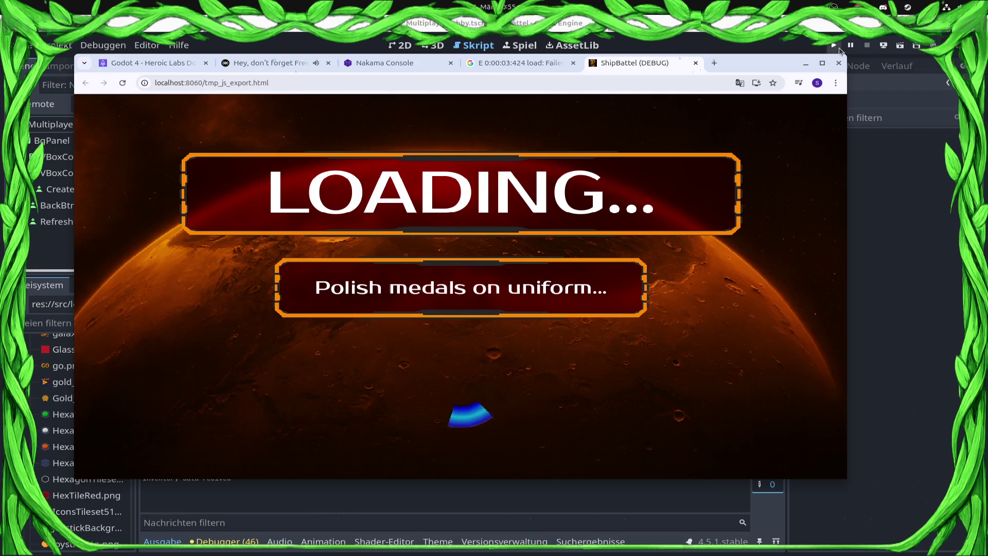
pyautogui.click(835, 47)
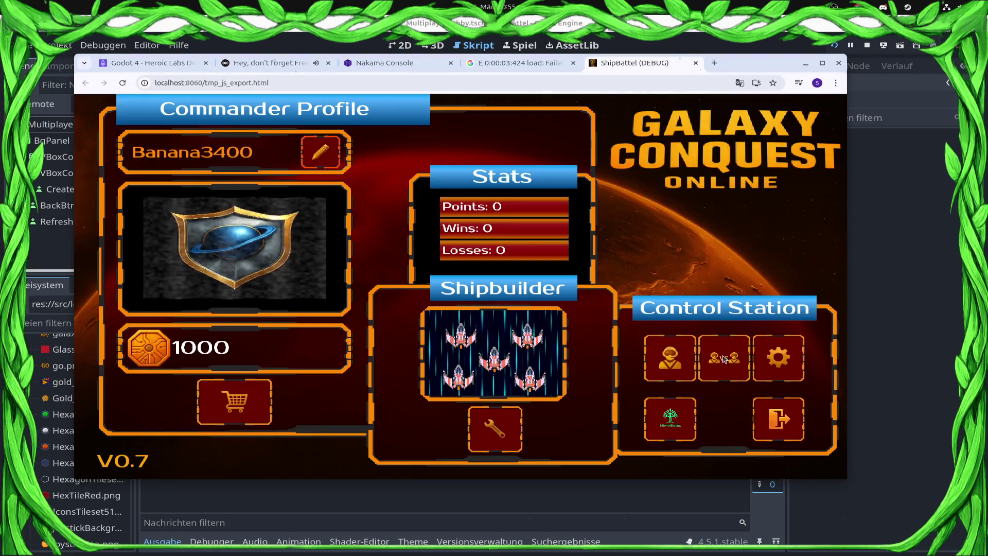
pyautogui.click(671, 357)
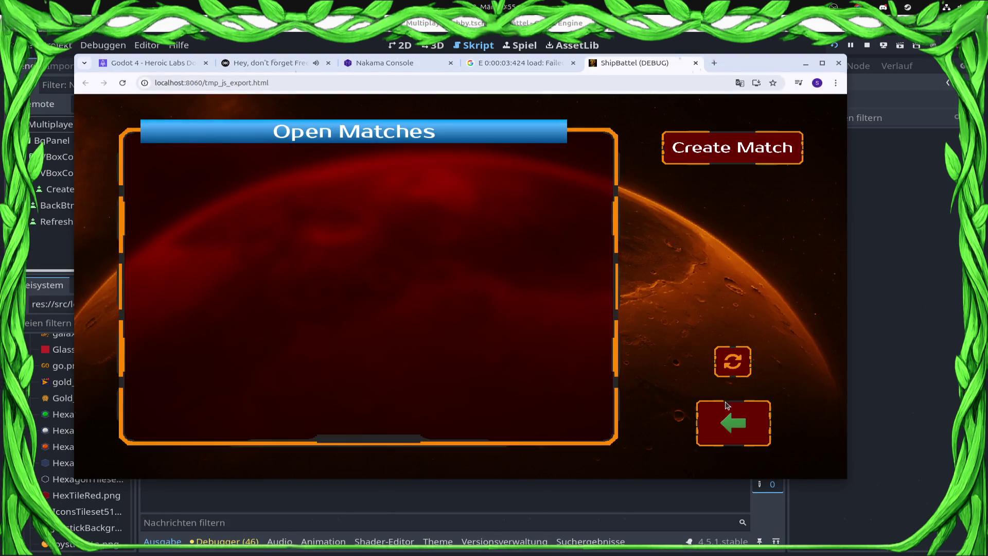
pyautogui.click(784, 162)
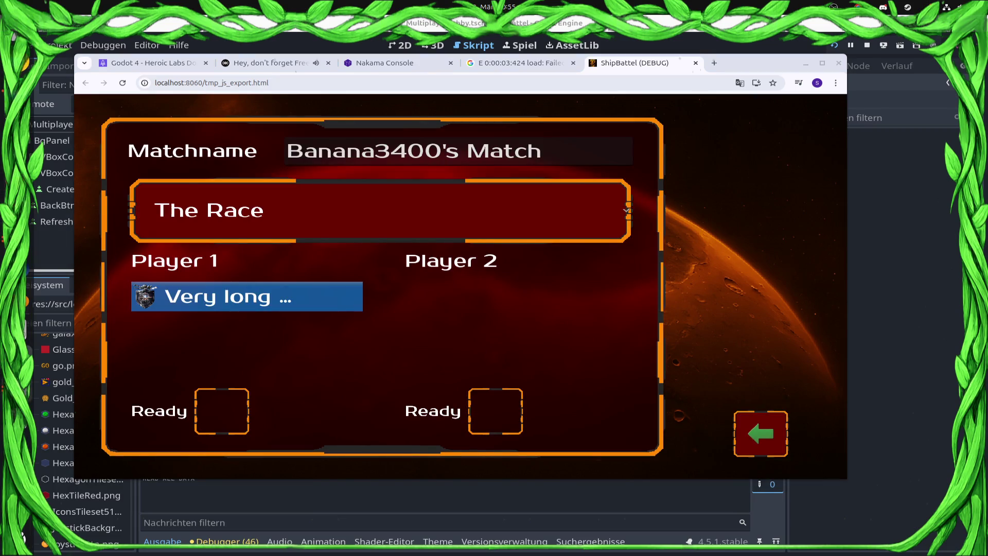
pyautogui.click(697, 341)
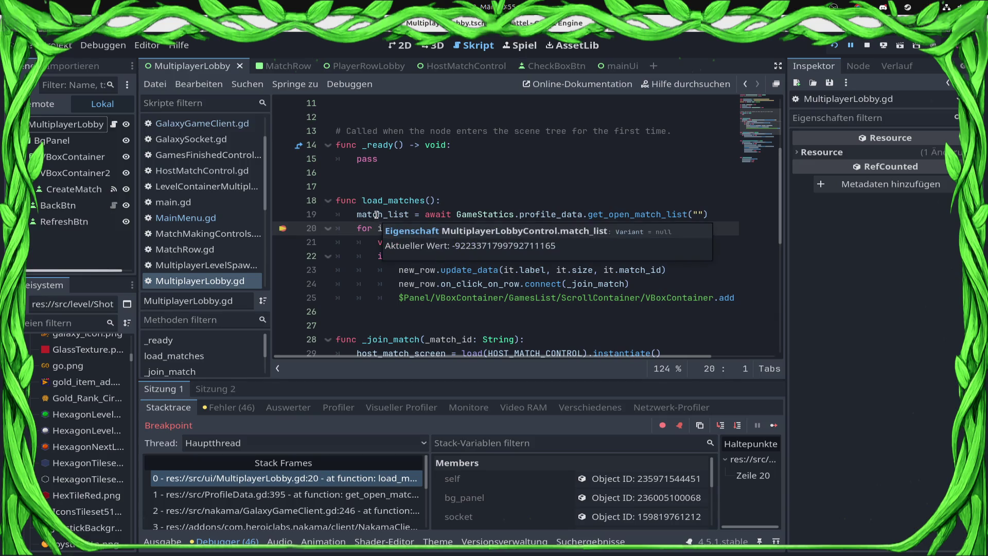
# Inspect match_list at the load_matches breakpoint, expanding its empty Matches array.
pyautogui.scroll(-1, 643, 481)
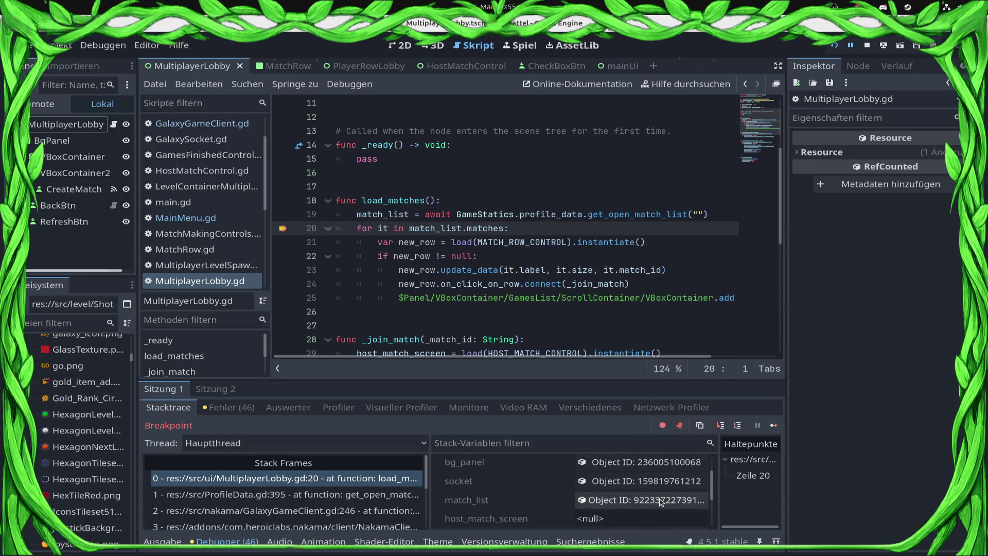
pyautogui.click(641, 500)
pyautogui.click(921, 171)
pyautogui.click(922, 172)
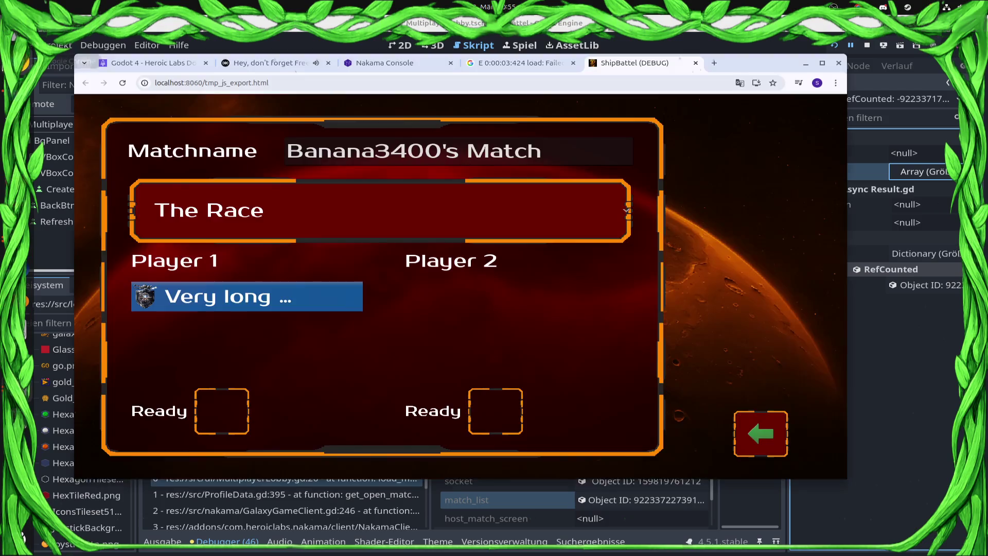
# Reload Nakama Console's active matches to see 1 running match.
pyautogui.hotkey('alt', 'Tab')
pyautogui.click(381, 63)
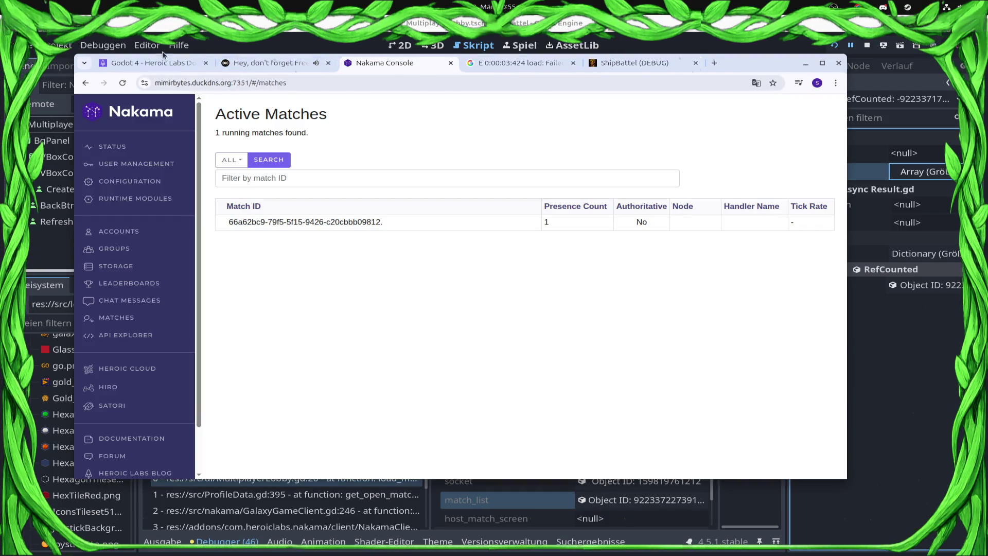
pyautogui.press('F5')
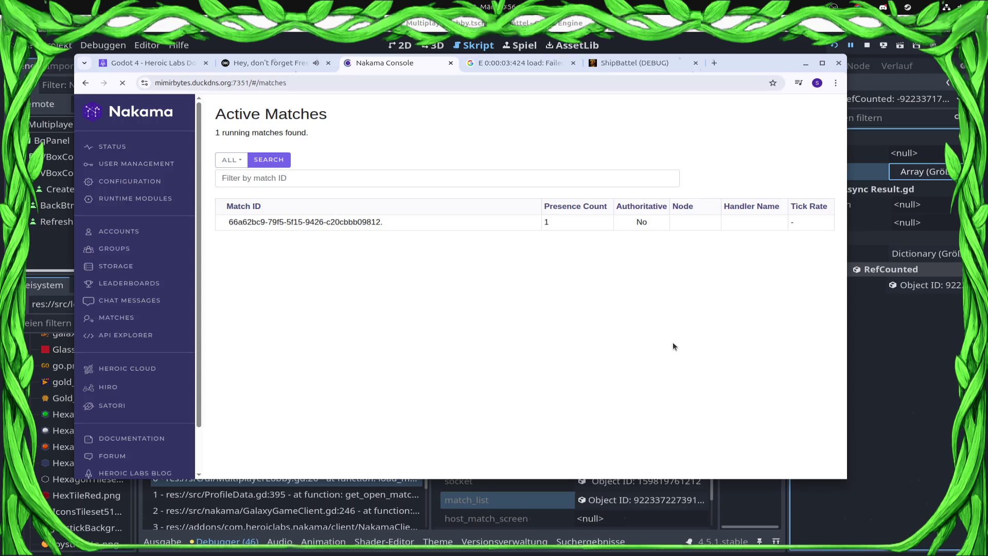
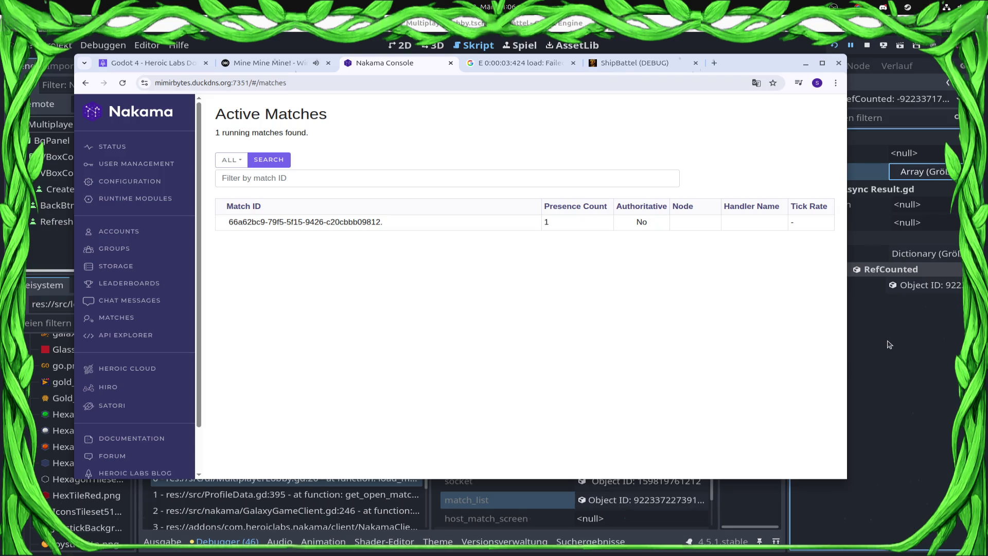
# Step into the paused call, continue past the line-20 breakpoint, and stop the debug run.
pyautogui.click(889, 344)
pyautogui.scroll(-5, 394, 218)
pyautogui.scroll(2, 394, 218)
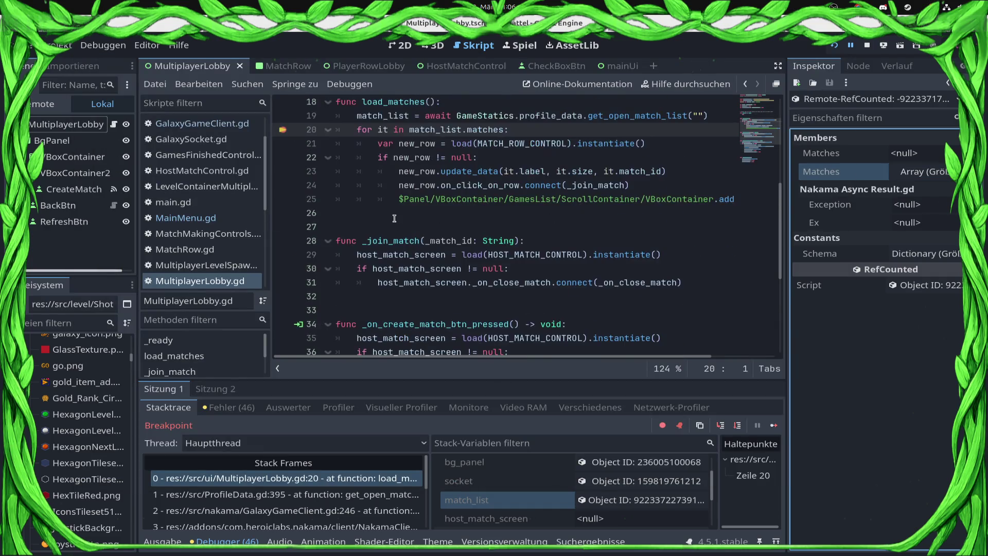
pyautogui.scroll(1, 395, 215)
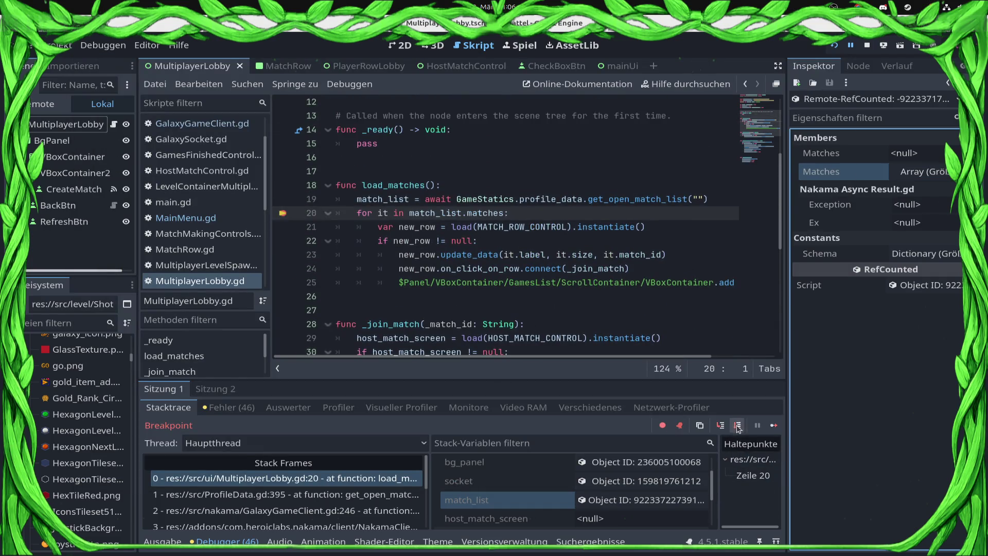
pyautogui.click(737, 426)
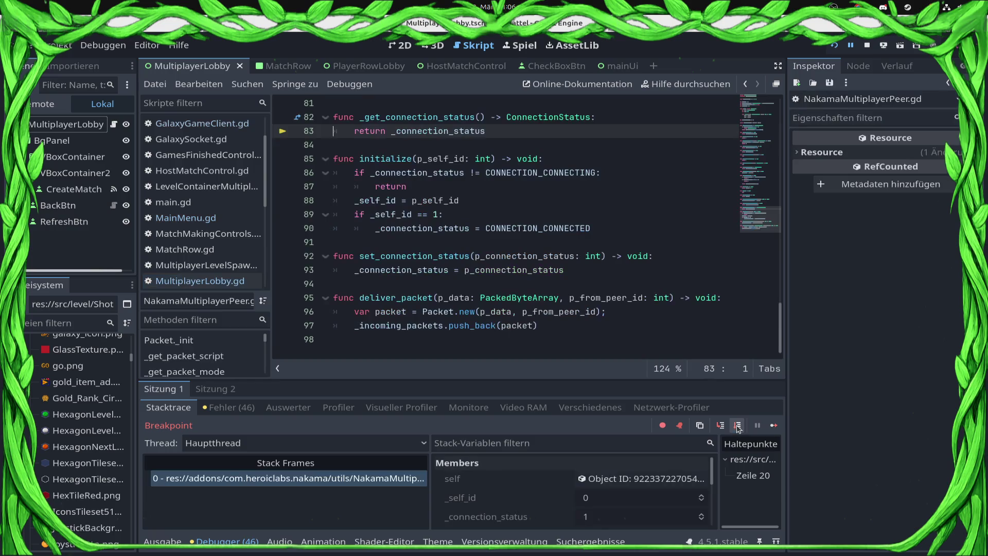
pyautogui.click(774, 425)
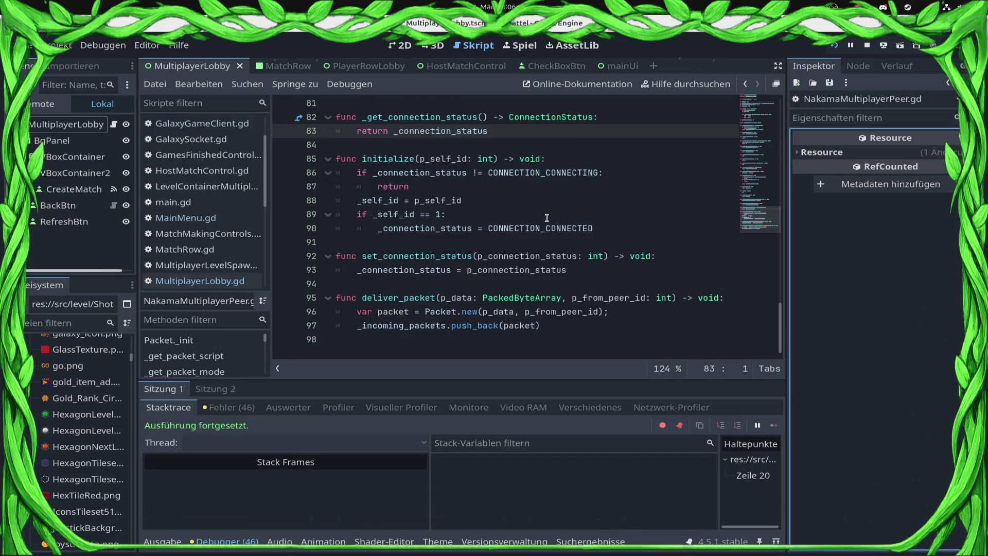
pyautogui.scroll(4, 547, 218)
pyautogui.click(867, 45)
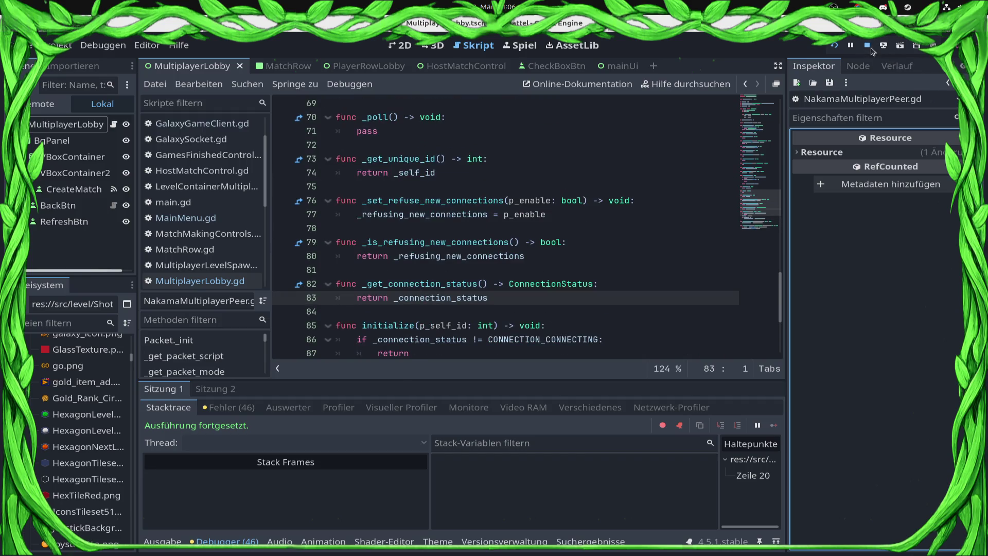
# Open GalaxyGameClient.gd from the script list and scroll through its code.
pyautogui.scroll(1, 208, 238)
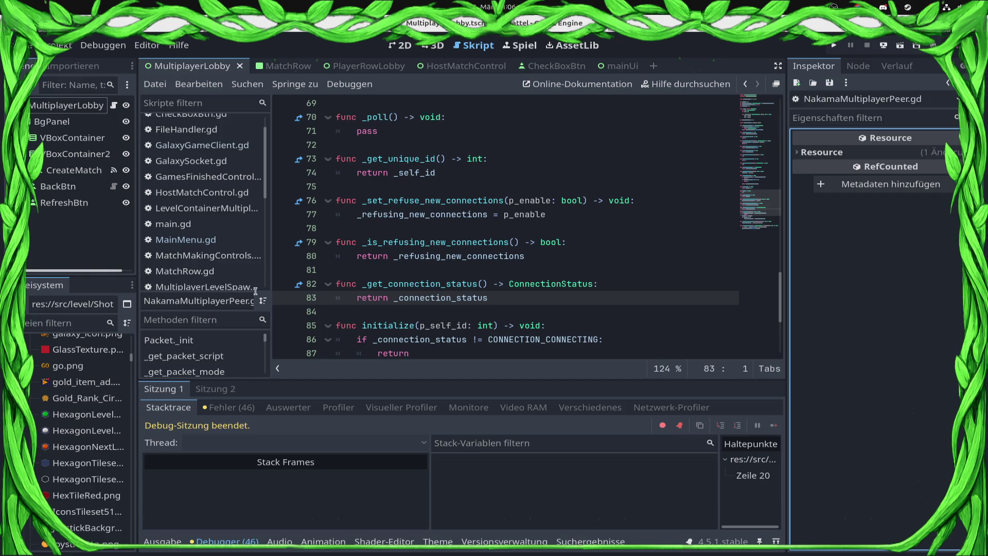
pyautogui.scroll(1, 226, 196)
pyautogui.click(222, 172)
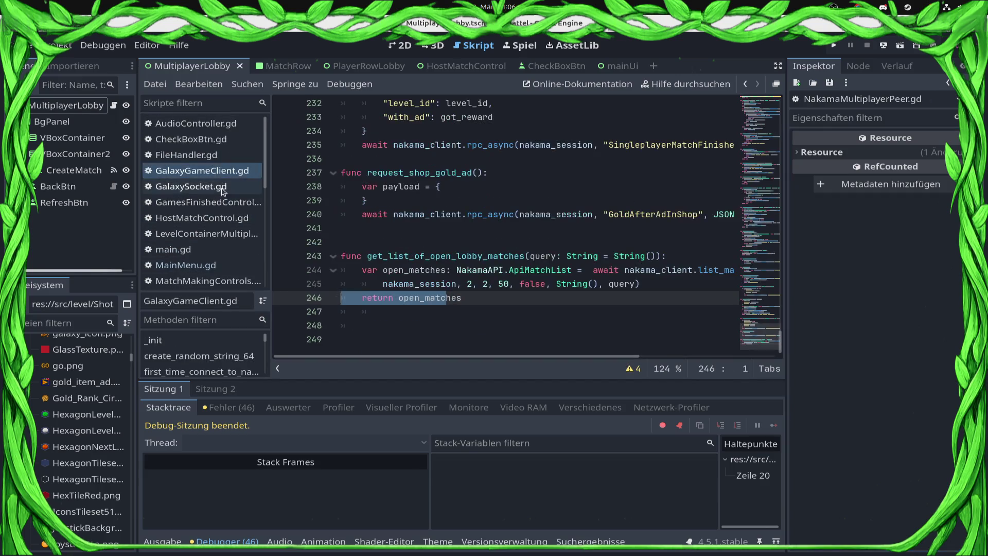
pyautogui.scroll(4, 476, 282)
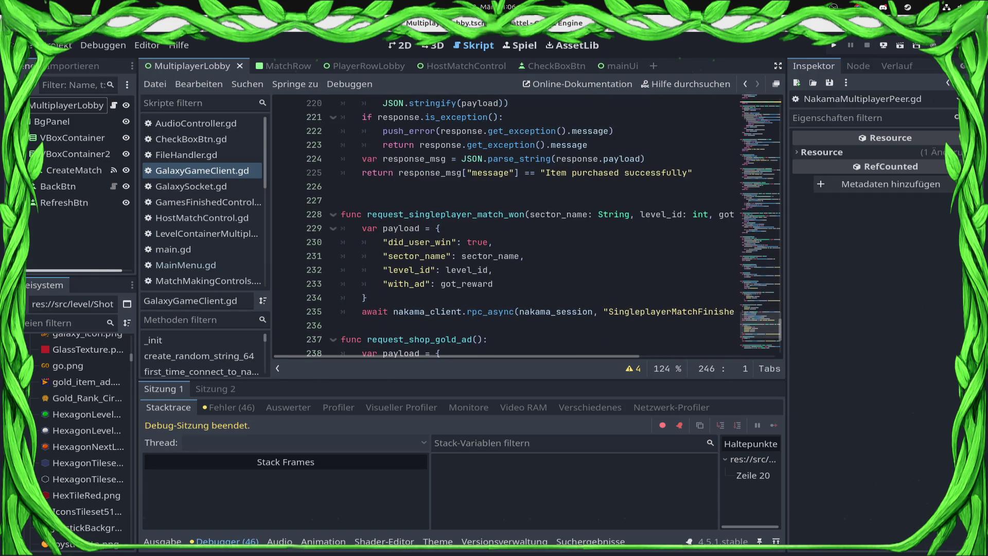
pyautogui.scroll(10, 510, 252)
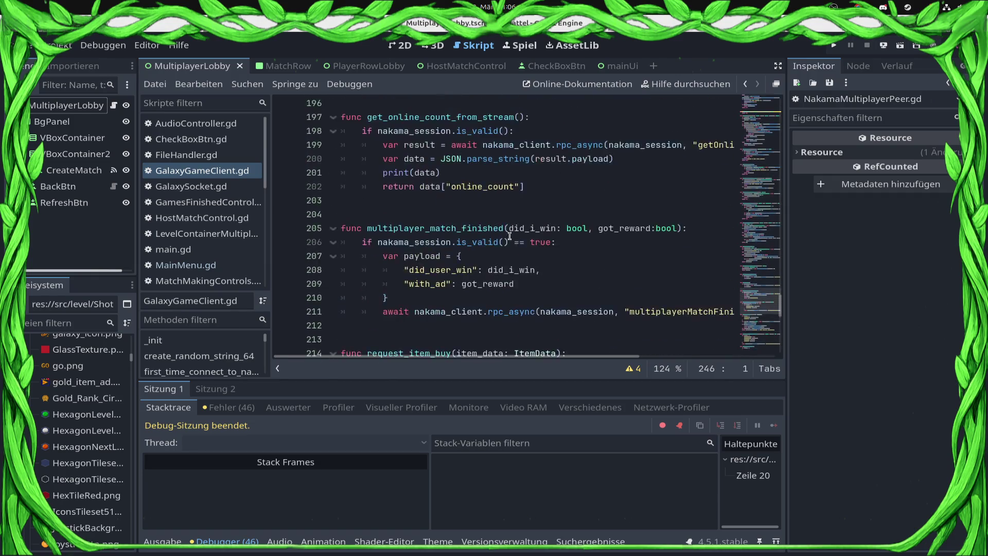
pyautogui.scroll(4, 510, 251)
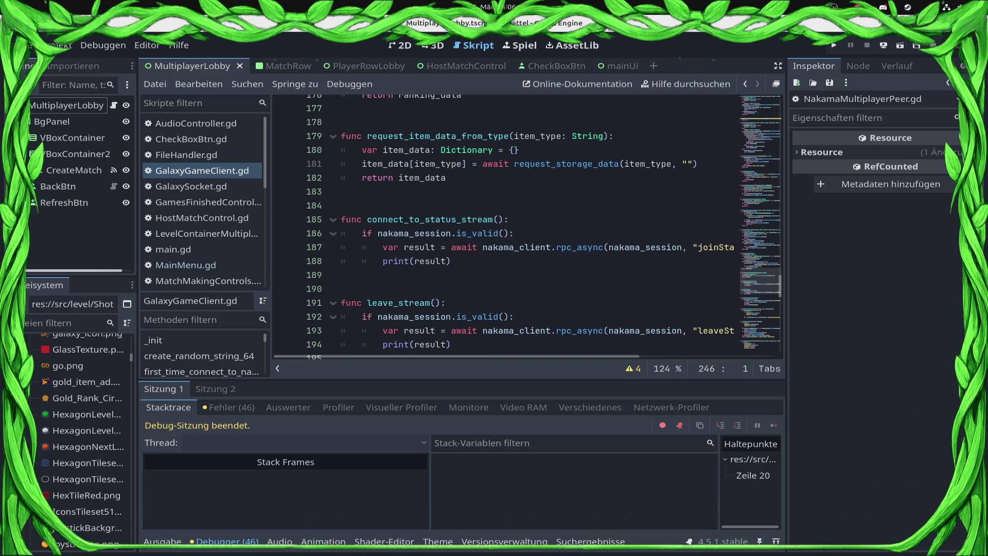
pyautogui.scroll(2, 517, 256)
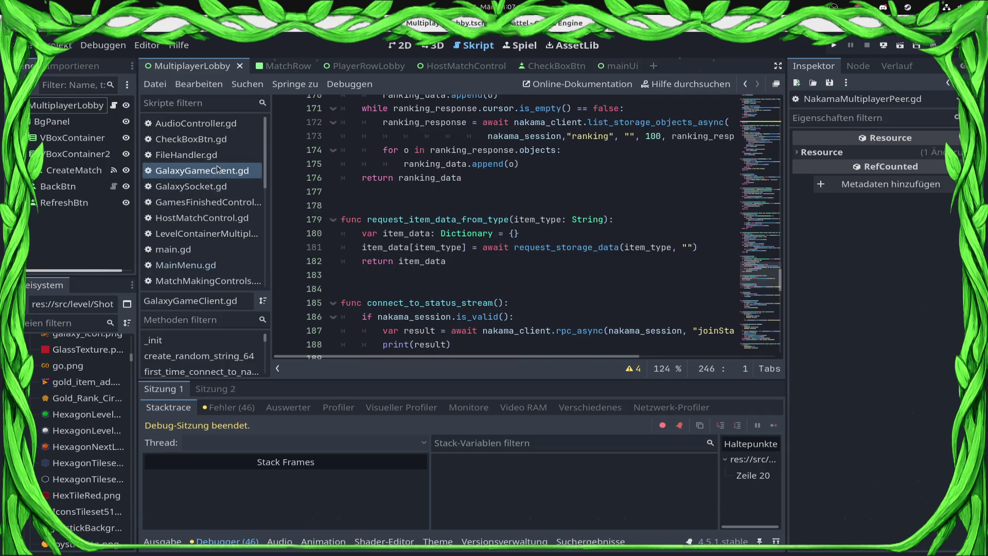
pyautogui.scroll(15, 460, 259)
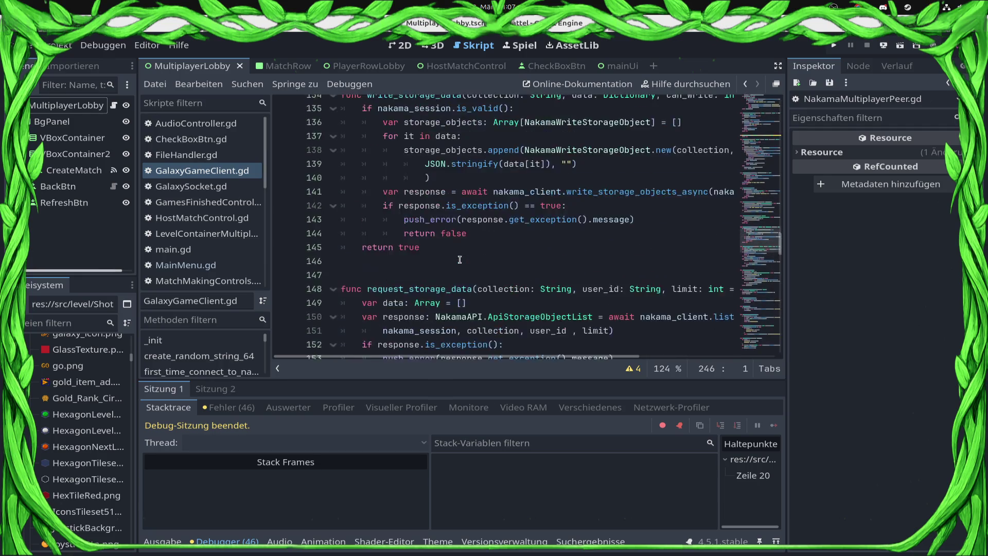
pyautogui.scroll(10, 460, 260)
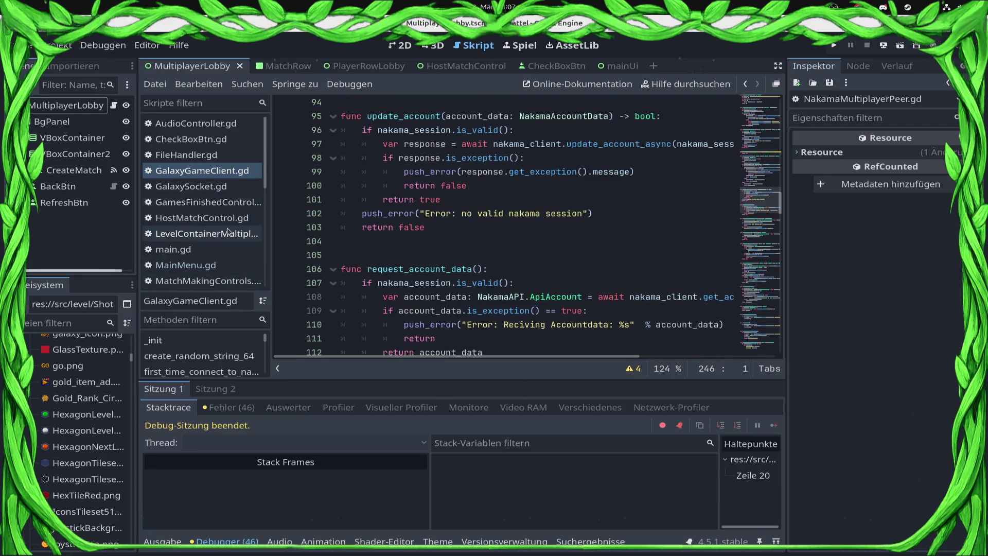
pyautogui.scroll(-3, 201, 233)
# Review MultiplayerLobby.gd, then open MainMenu.gd at the show_submenu call on line 305.
pyautogui.click(200, 242)
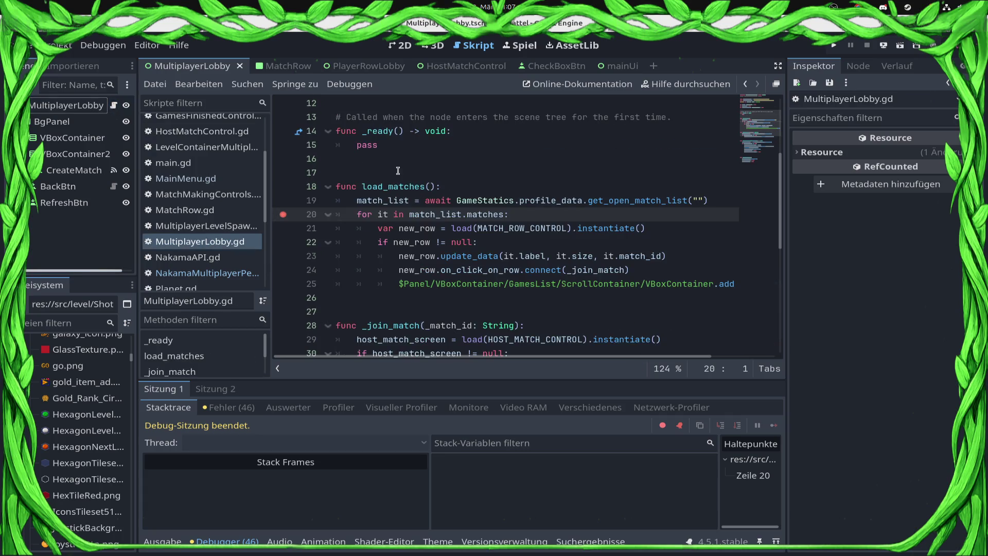
pyautogui.scroll(3, 403, 198)
pyautogui.scroll(-3, 413, 217)
pyautogui.scroll(-3, 215, 228)
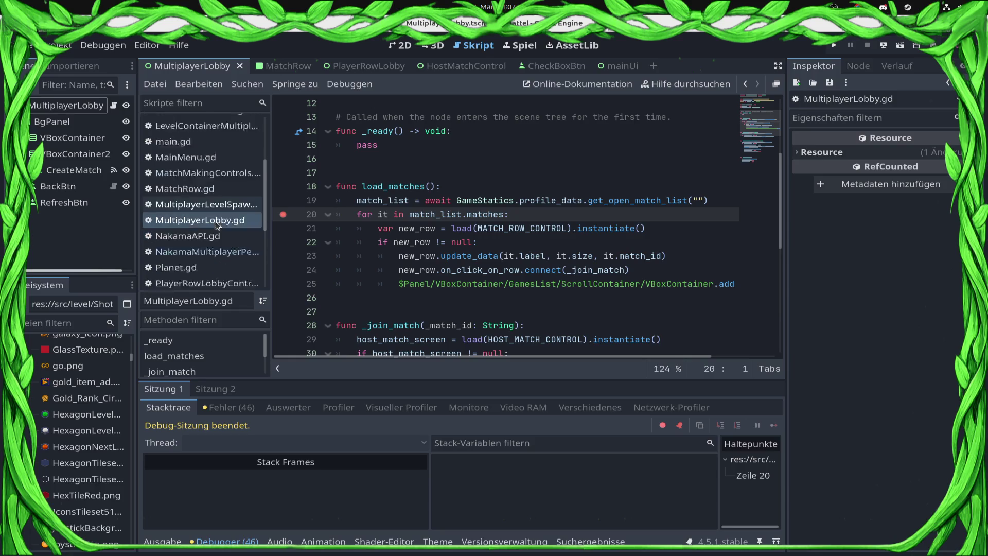
pyautogui.scroll(-3, 215, 228)
pyautogui.scroll(8, 215, 228)
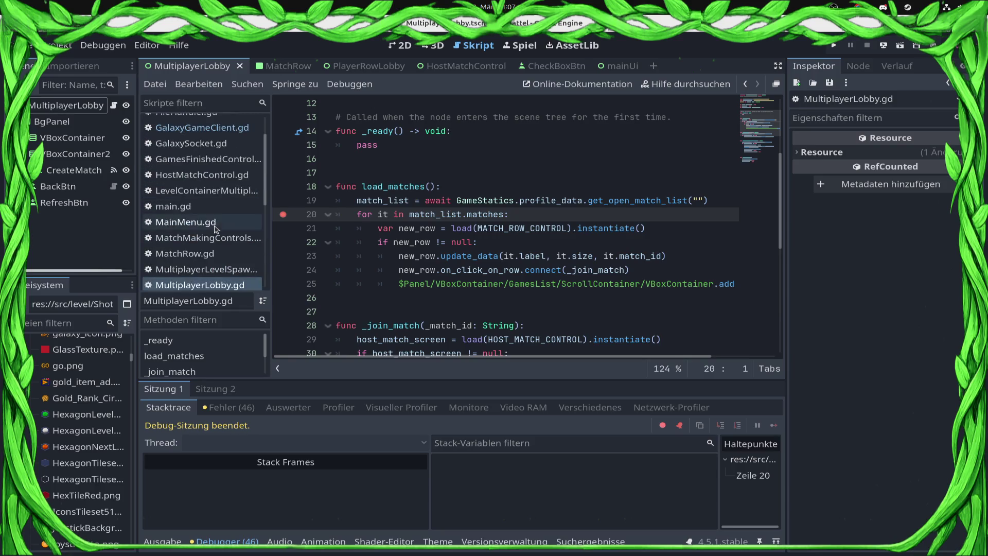
pyautogui.click(216, 224)
pyautogui.click(605, 286)
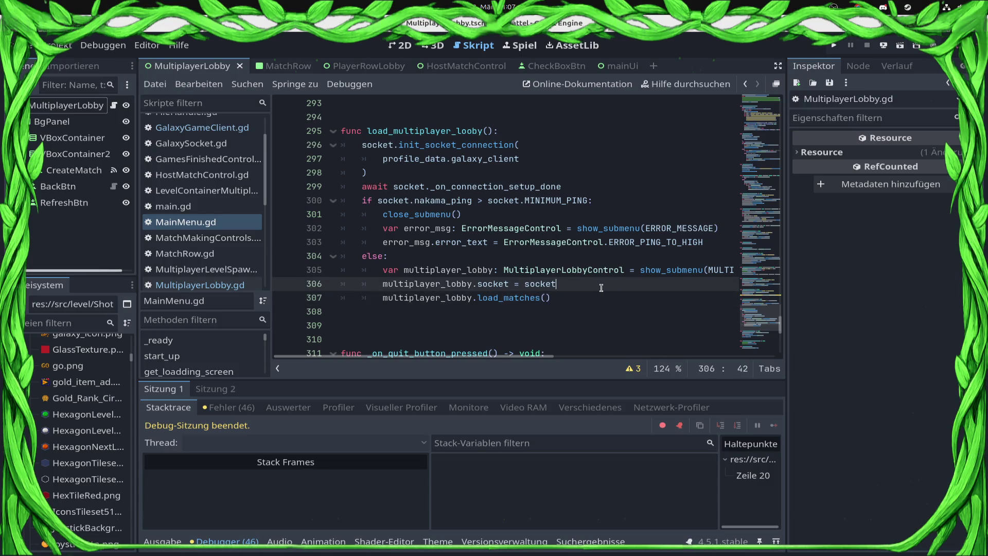
# Inspect the show_submenu and _on_connection_setup_done lines, briefly toggling a breakpoint on line 300.
pyautogui.doubleClick(662, 268)
pyautogui.click(624, 285)
pyautogui.doubleClick(541, 186)
pyautogui.press('Up')
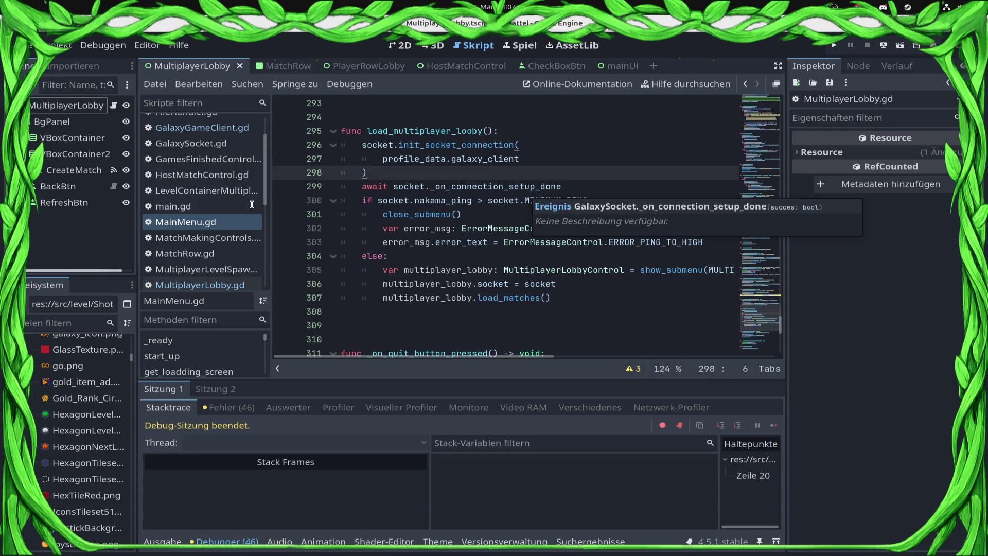
pyautogui.click(283, 200)
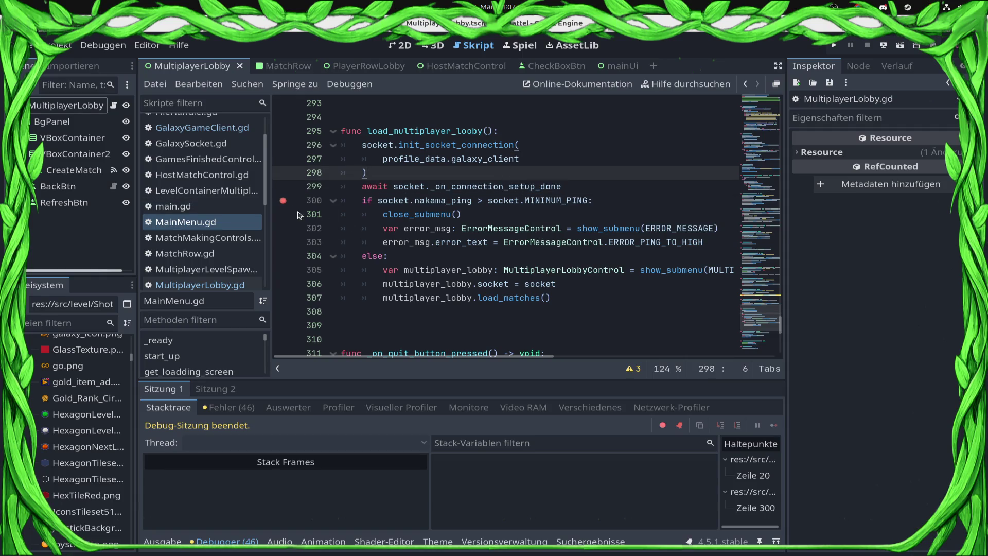
pyautogui.click(283, 201)
# Add print("SOCKET CONNECTED") on a new line after the line-299 await and save MainMenu.gd.
pyautogui.click(570, 189)
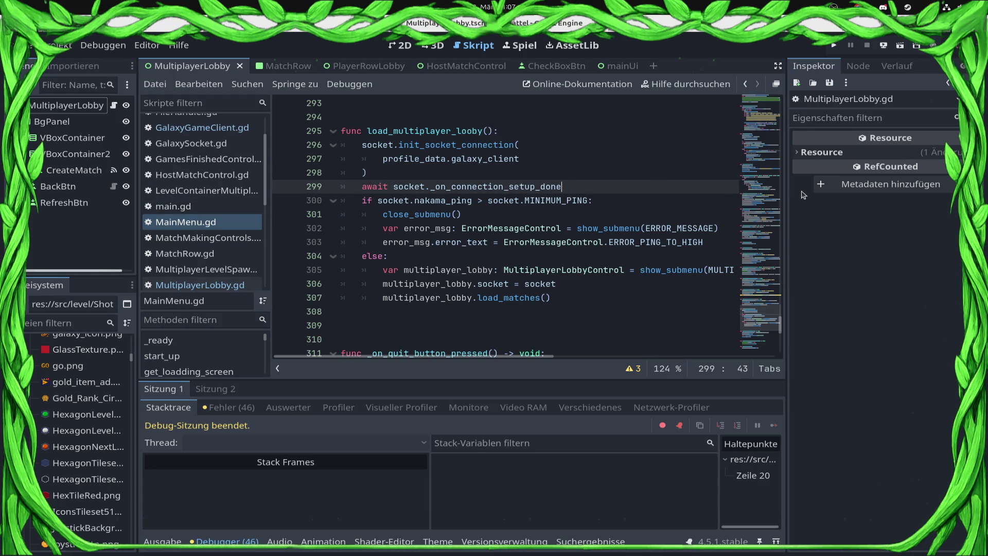
pyautogui.press('Return')
pyautogui.write('print(')
pyautogui.write('"SOCKET ')
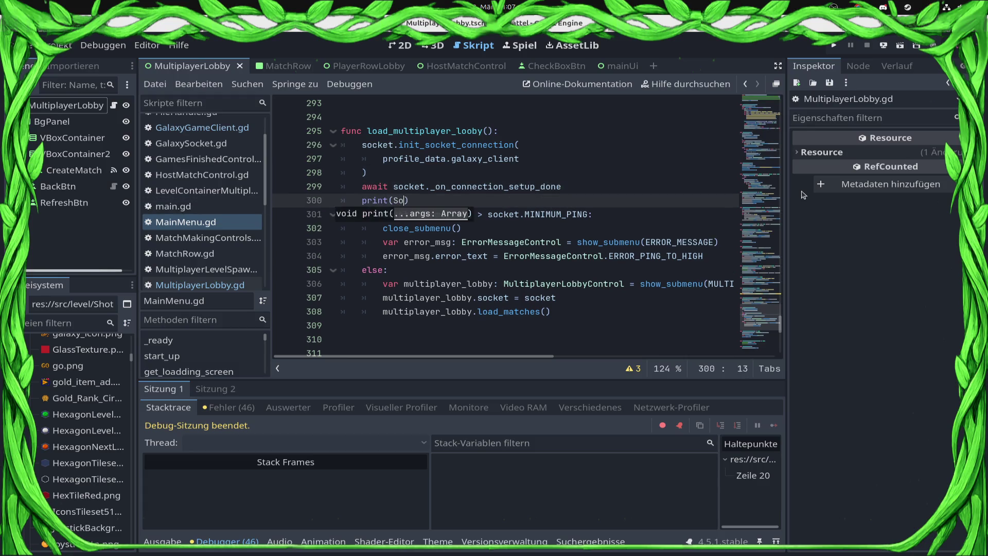
pyautogui.write('CONNECTED')
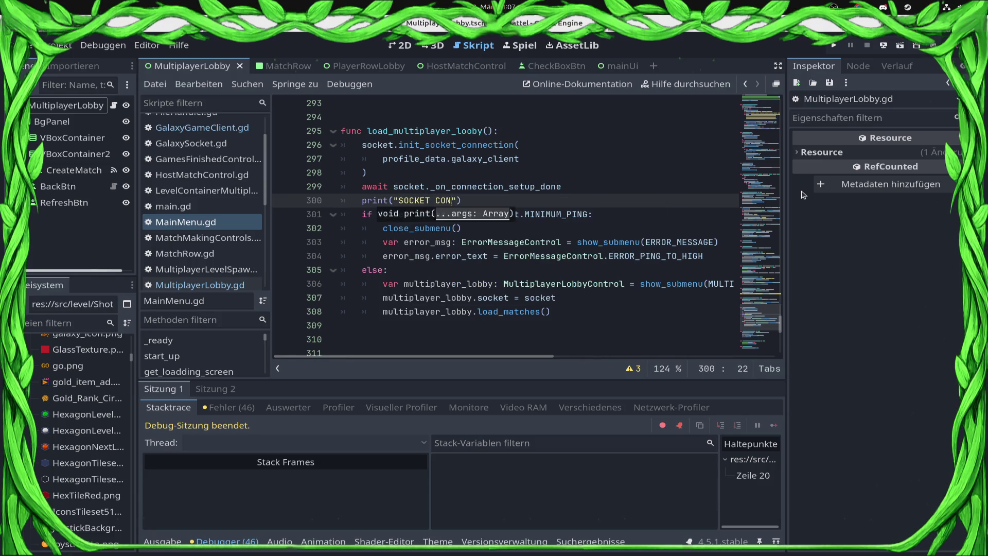
pyautogui.hotkey('ctrl', 's')
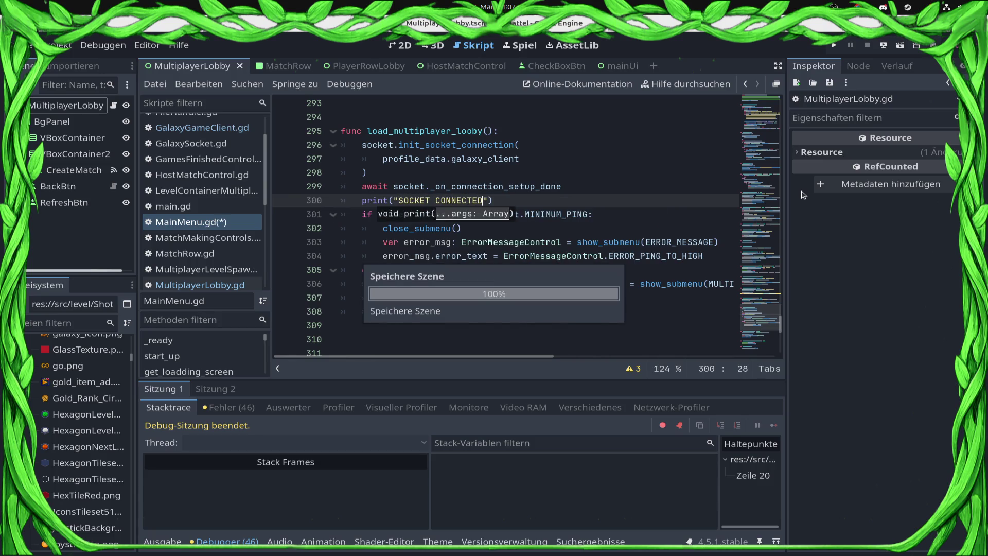
pyautogui.click(640, 212)
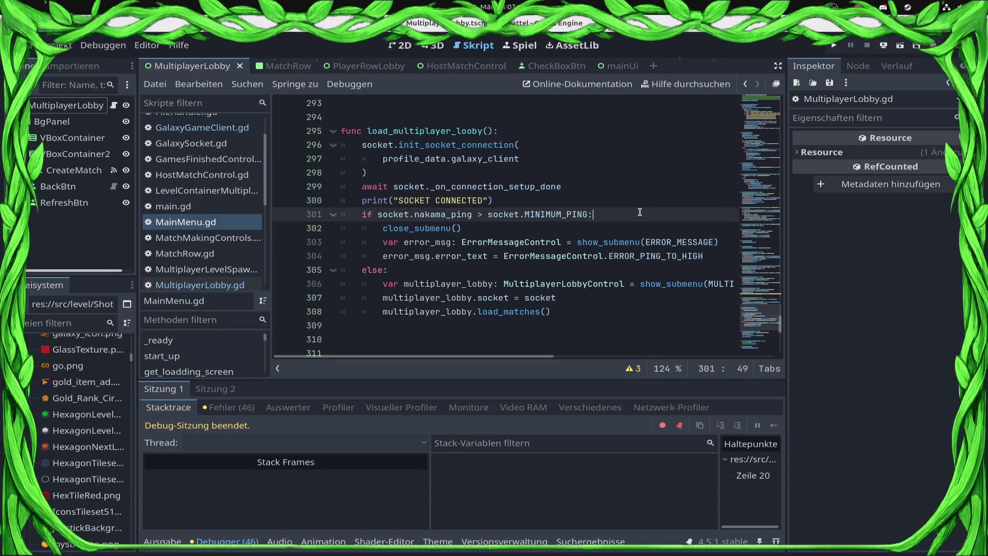
pyautogui.keyDown('ctrl'); pyautogui.click(545, 312); pyautogui.keyUp('ctrl')
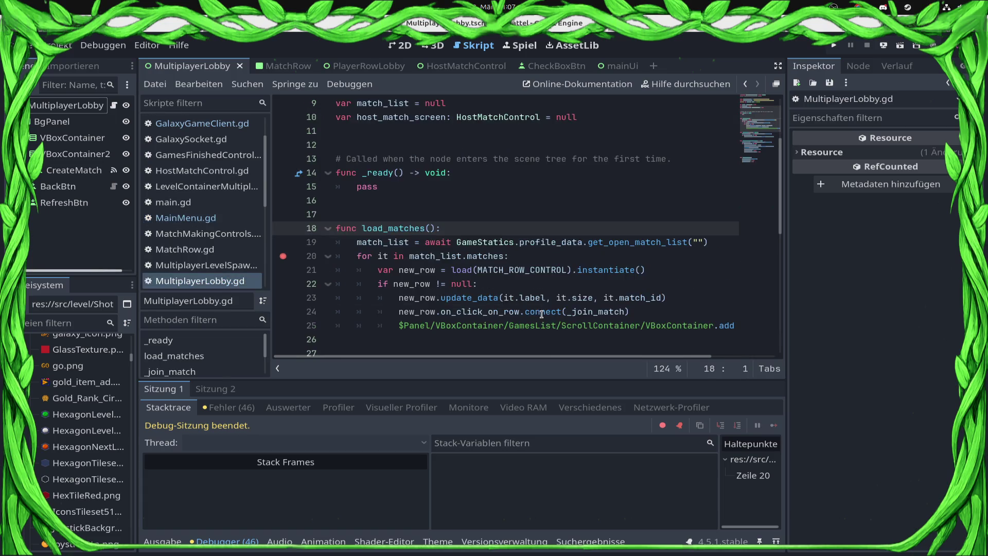
# Follow get_open_match_list to get_list_of_open_lobby_matches, then run the web export in the browser.
pyautogui.keyDown('ctrl'); pyautogui.click(678, 248); pyautogui.keyUp('ctrl')
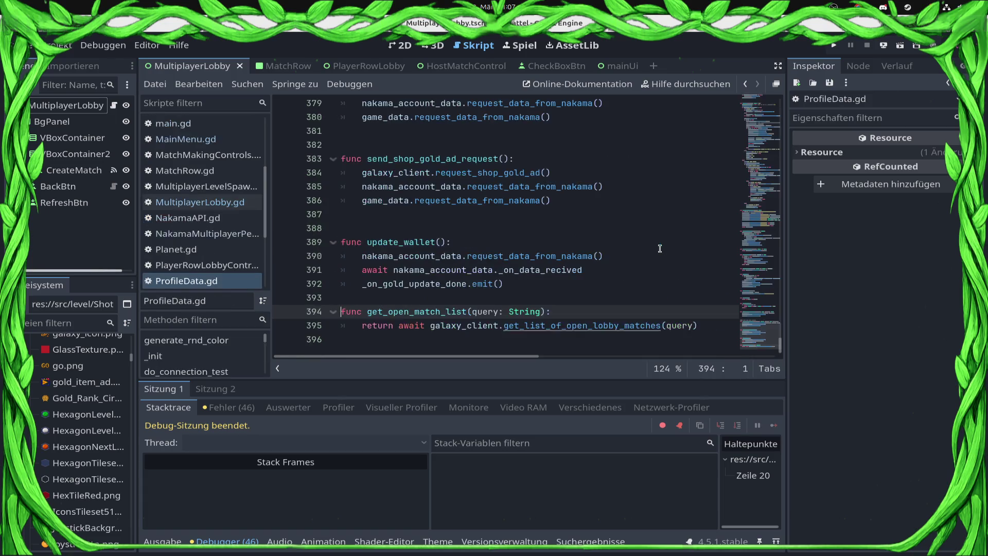
pyautogui.keyDown('ctrl'); pyautogui.click(626, 325); pyautogui.keyUp('ctrl')
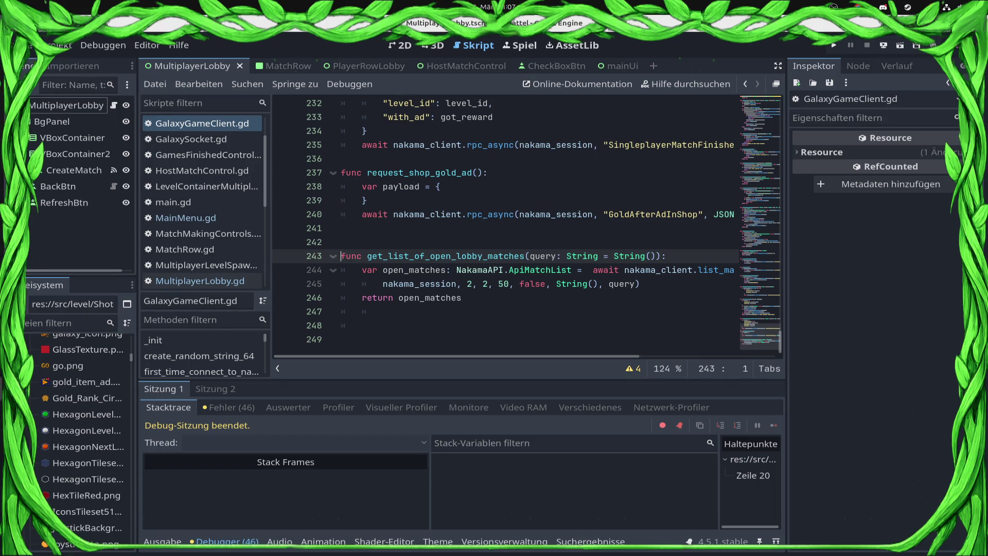
pyautogui.click(884, 45)
pyautogui.click(874, 80)
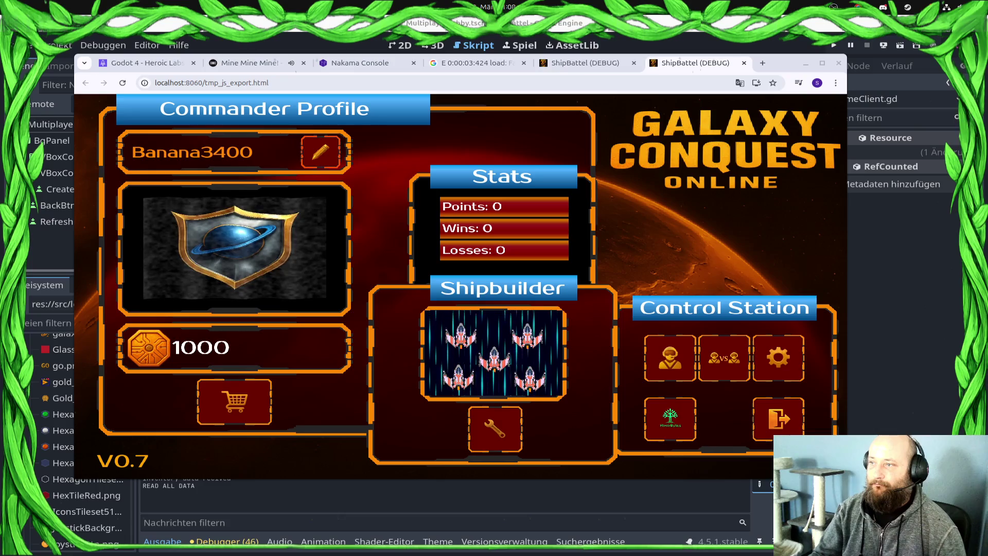
# Create a match via VS and Join Lobby, close the duplicate tab, and view Nakama Console.
pyautogui.click(741, 368)
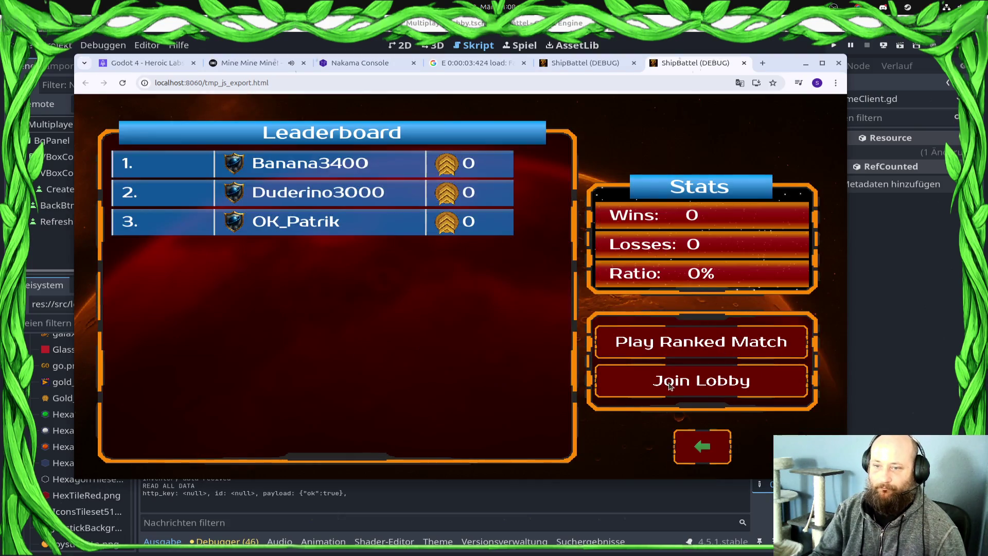
pyautogui.click(654, 394)
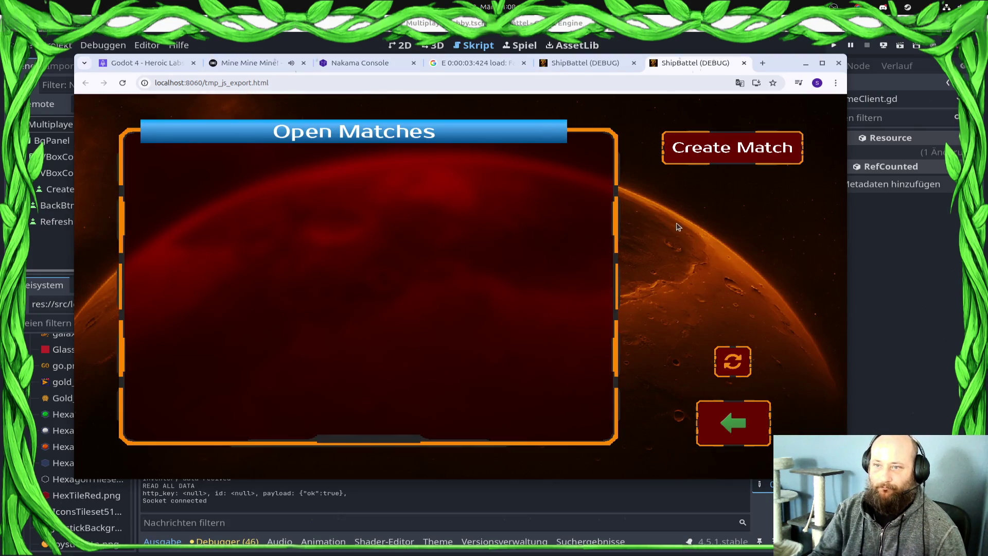
pyautogui.click(710, 151)
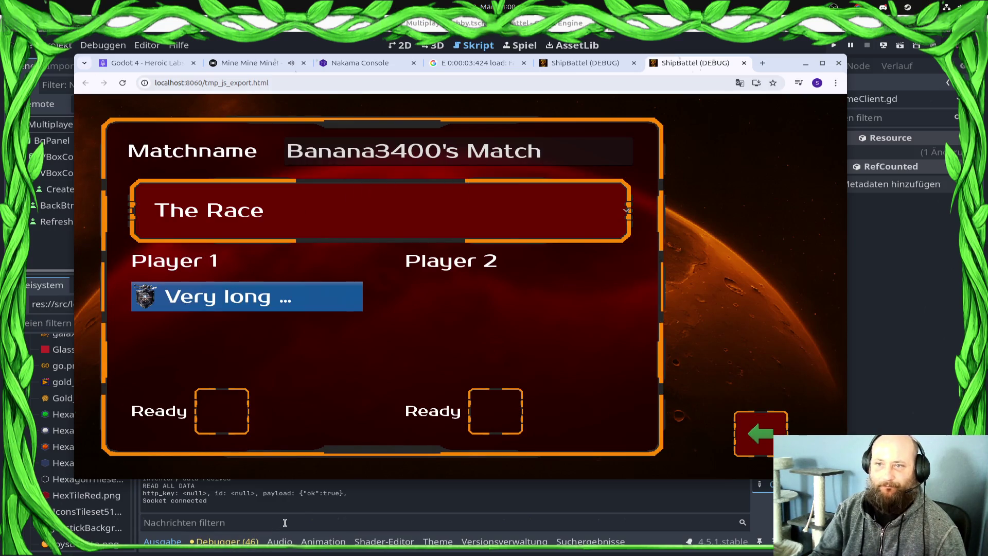
pyautogui.click(634, 62)
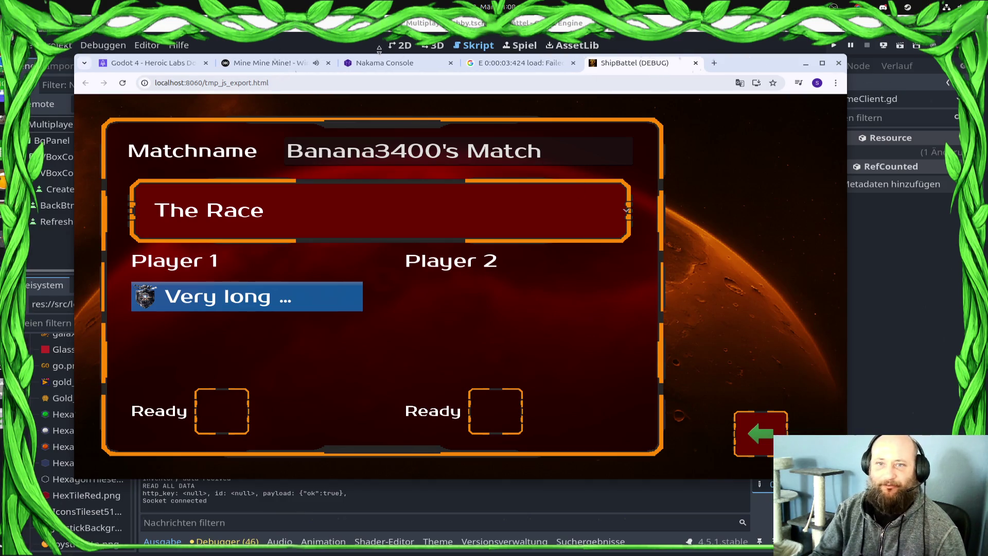
pyautogui.click(392, 63)
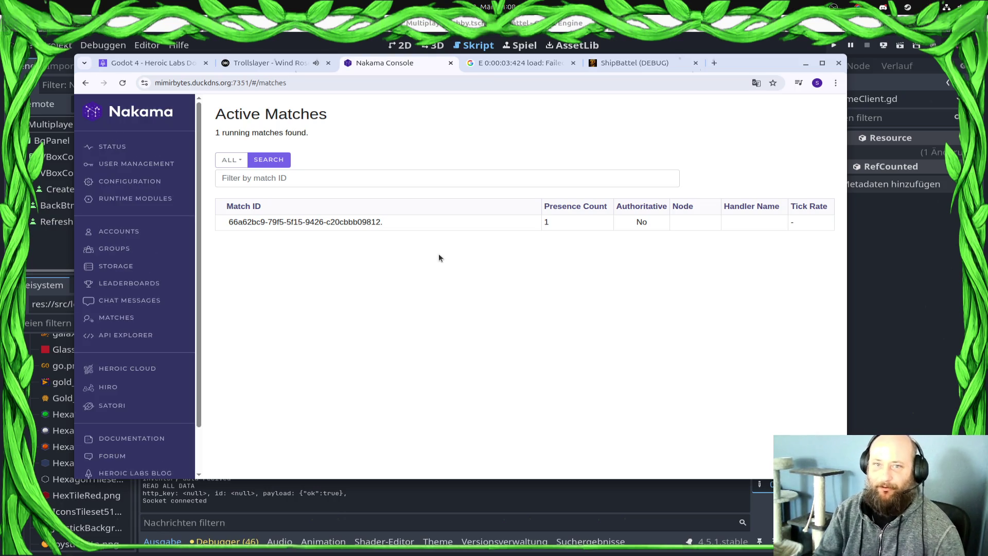
# Point out the empty Handler Name column for the running match, then return to GalaxyGameClient.gd.
pyautogui.doubleClick(736, 205)
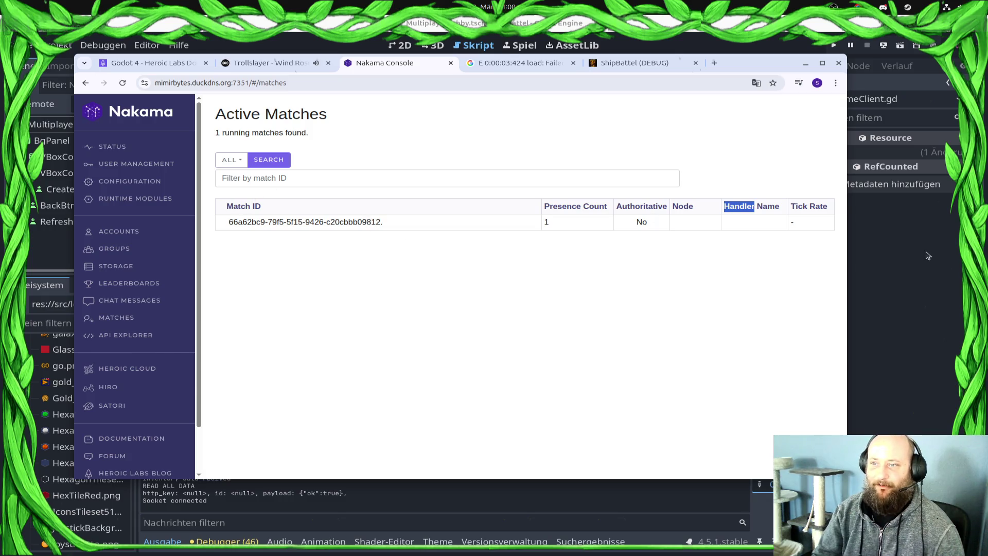
pyautogui.click(926, 254)
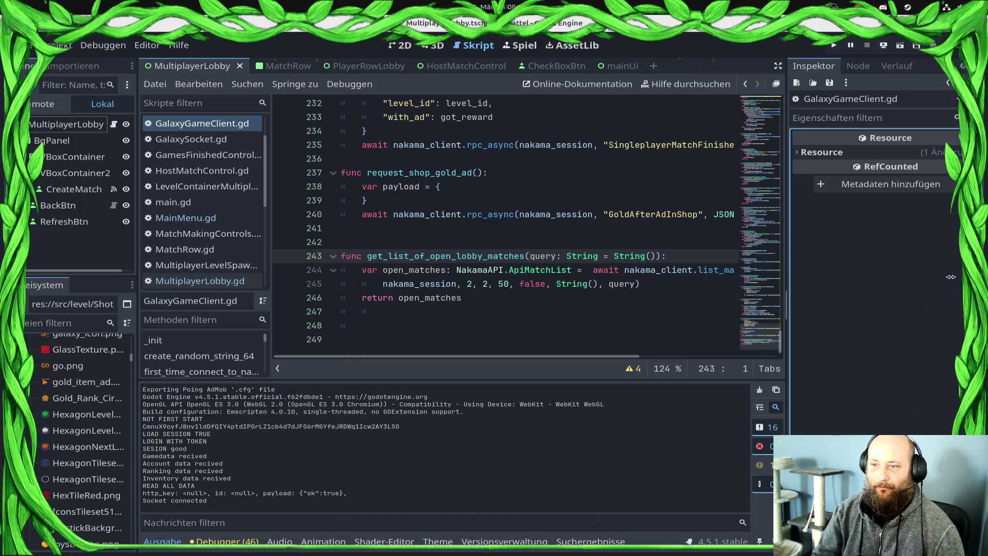
# Split the await list_matches_async call onto its own line inside parentheses, save, and open its definition.
pyautogui.moveTo(137, 200); pyautogui.dragTo(124, 200)
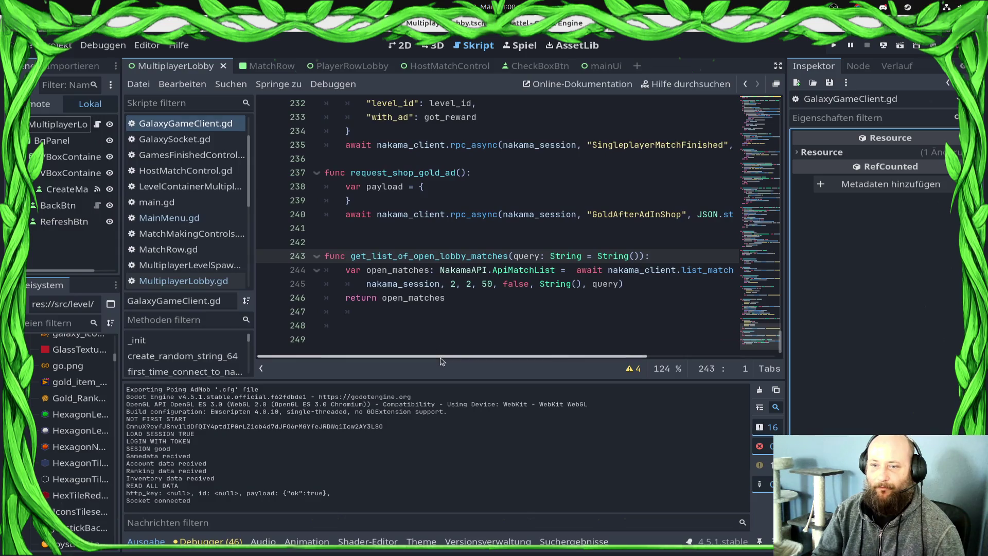
pyautogui.click(574, 268)
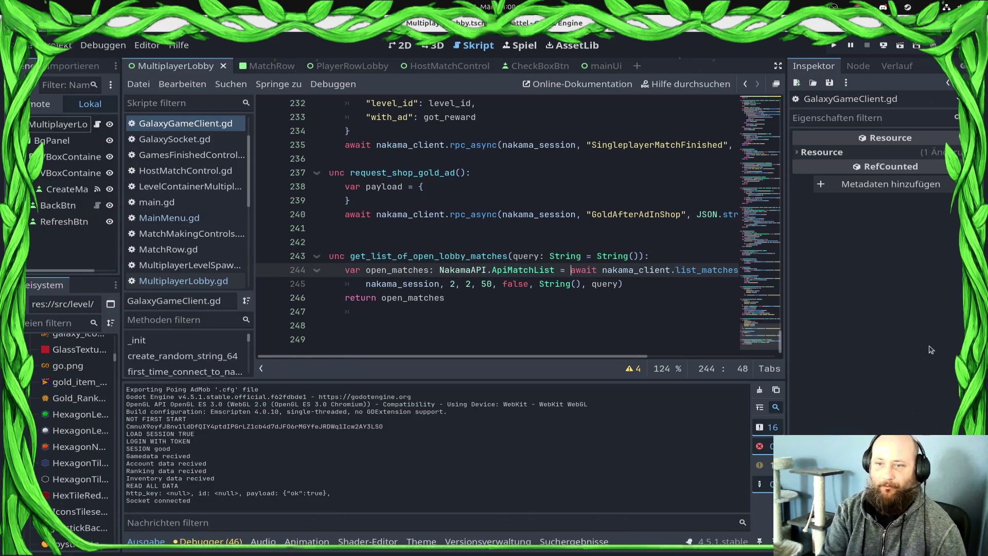
pyautogui.press('Return')
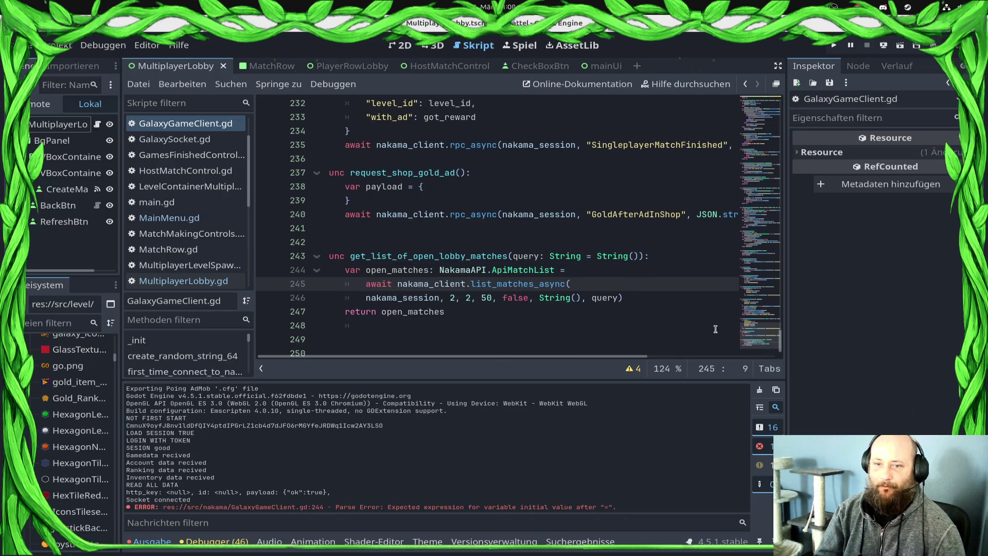
pyautogui.click(621, 271)
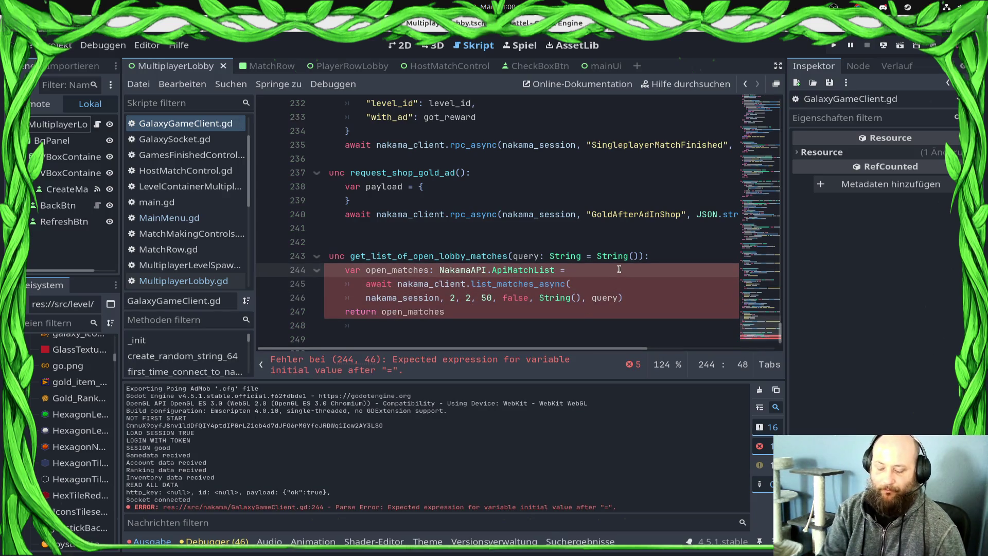
pyautogui.press('Left')
pyautogui.press('BackSpace')
pyautogui.press('Right')
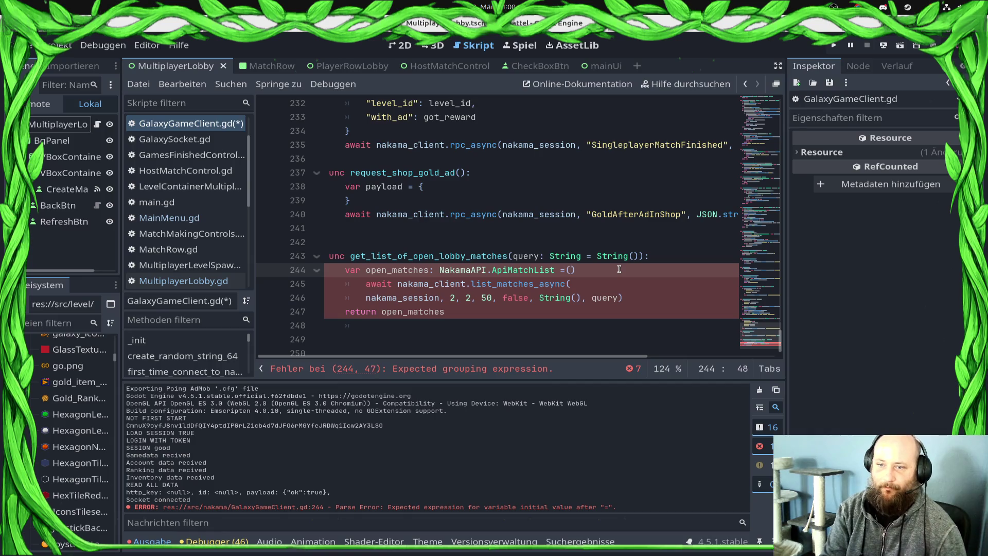
pyautogui.press('Down')
pyautogui.press('Down')
pyautogui.write(')(')
pyautogui.hotkey('ctrl', 's')
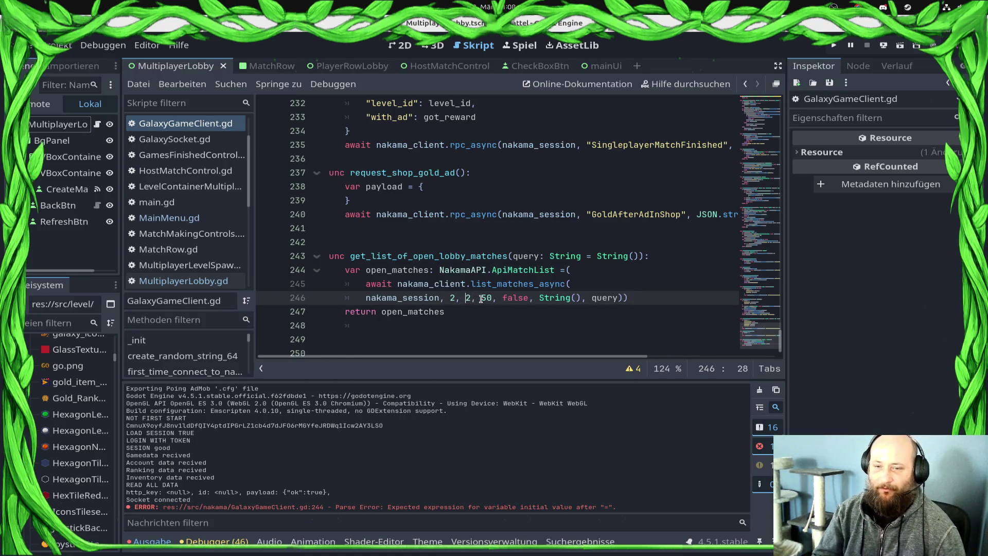
pyautogui.keyDown('ctrl'); pyautogui.click(507, 284); pyautogui.keyUp('ctrl')
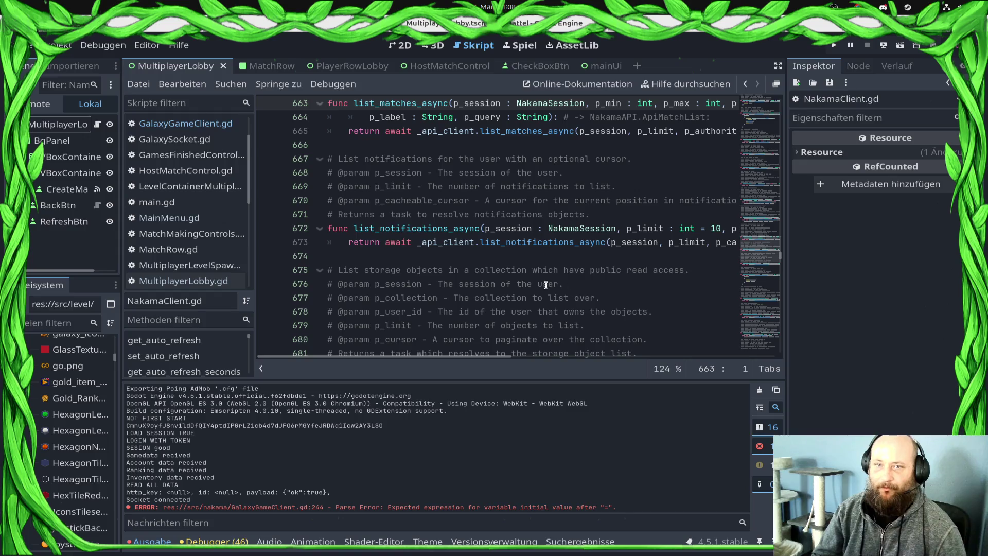
pyautogui.scroll(3, 648, 264)
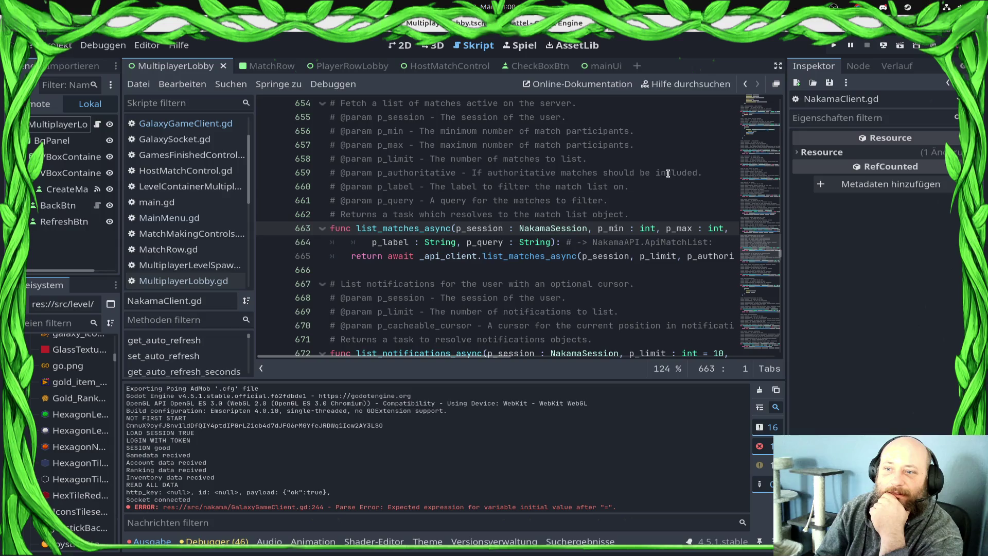
pyautogui.hotkey('alt', 'Tab')
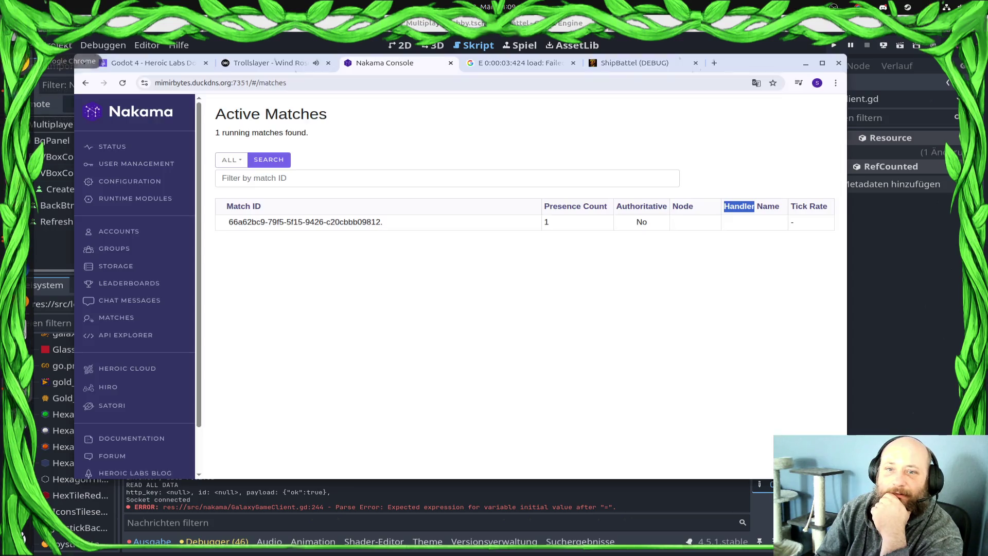
pyautogui.hotkey('alt', 'Tab')
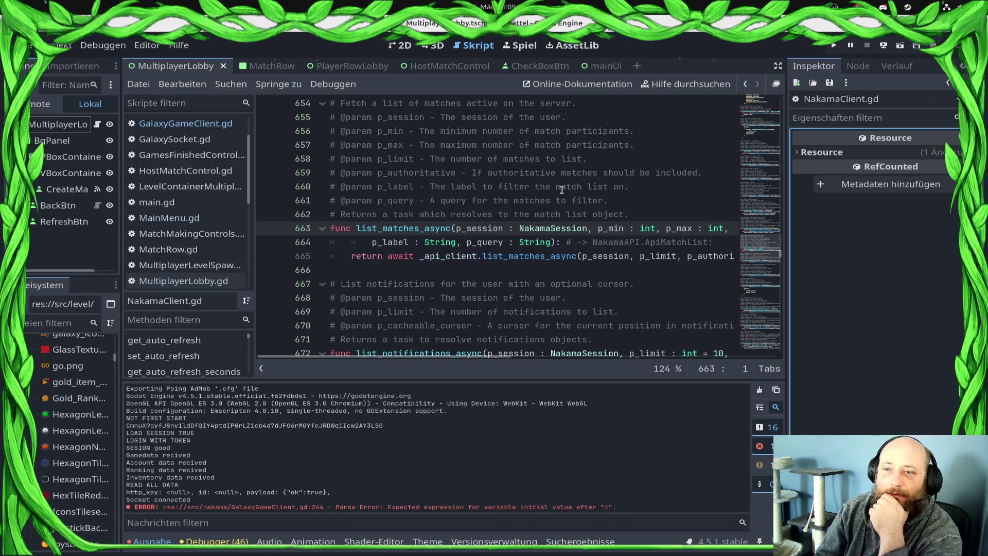
pyautogui.moveTo(625, 188); pyautogui.dragTo(437, 187)
pyautogui.click(464, 201)
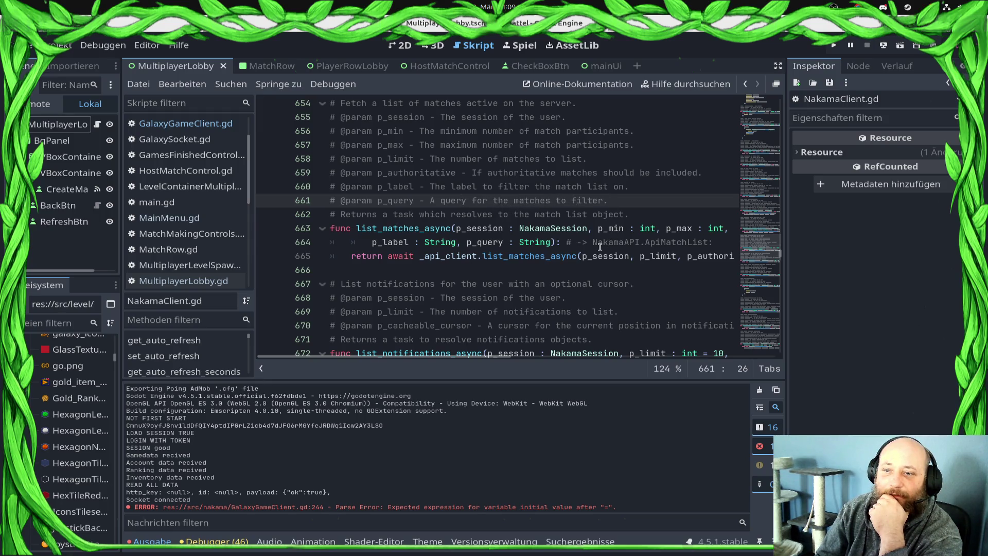
pyautogui.scroll(-1, 605, 242)
pyautogui.scroll(1, 597, 245)
pyautogui.moveTo(332, 256); pyautogui.dragTo(759, 256)
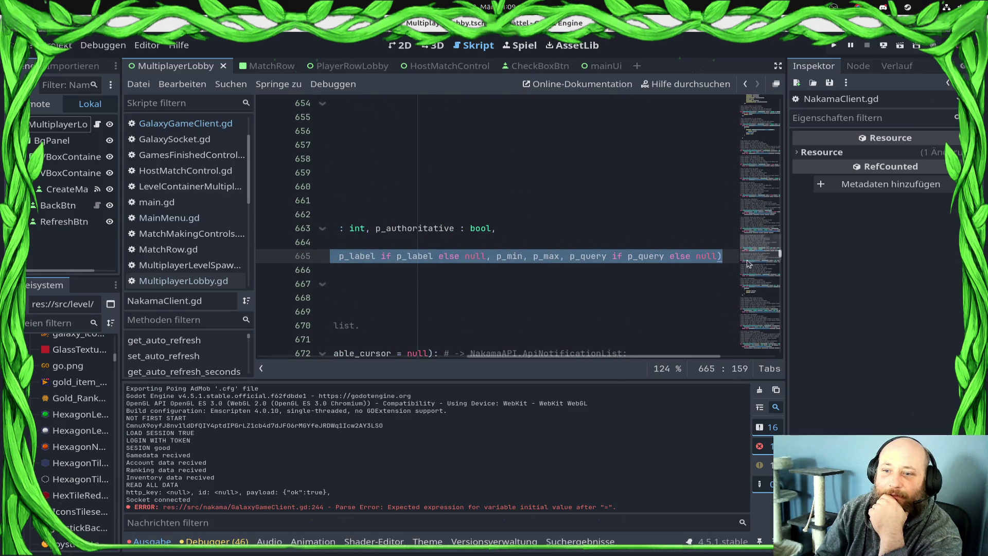
pyautogui.click(691, 256)
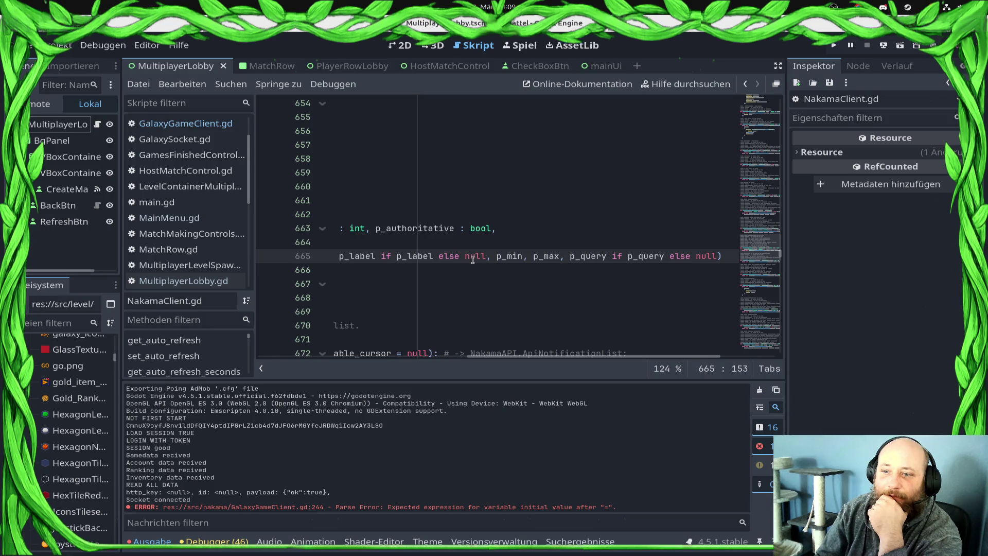
pyautogui.click(172, 125)
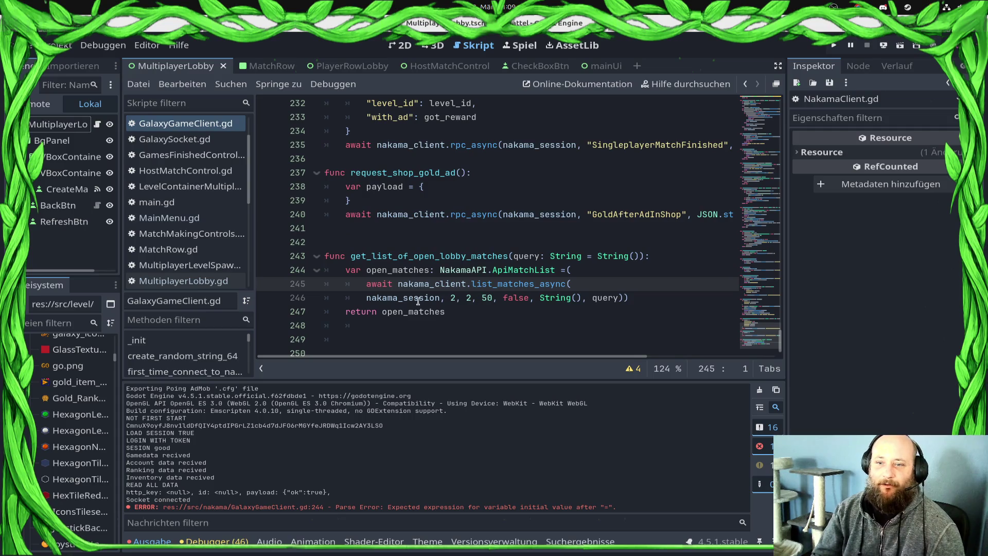
# Replace the String() and query arguments of list_matches_async with null and save.
pyautogui.moveTo(538, 298); pyautogui.dragTo(586, 298)
pyautogui.press('BackSpace')
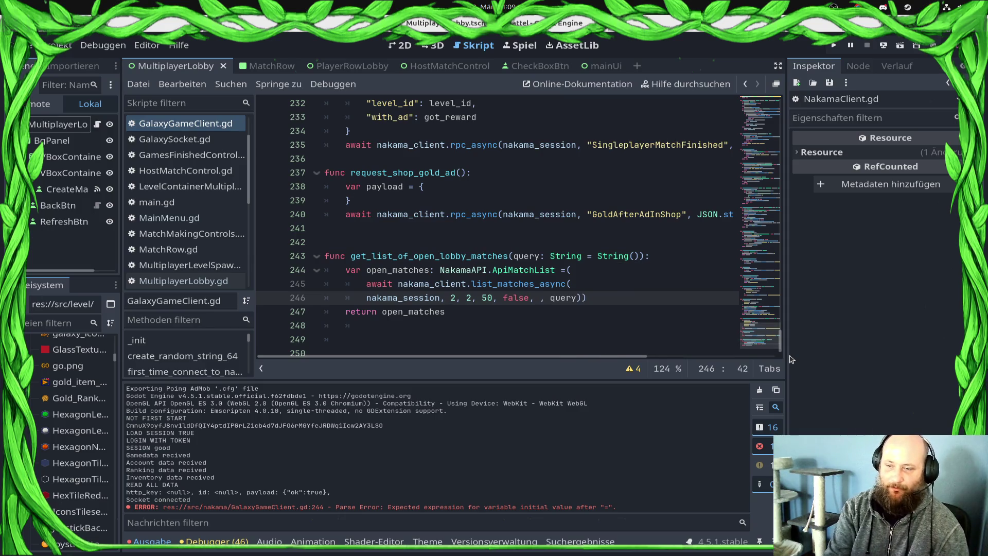
pyautogui.write('null')
pyautogui.press('Right')
pyautogui.press('Right')
pyautogui.hotkey('shift', 'Right')
pyautogui.hotkey('shift', 'Right')
pyautogui.hotkey('shift', 'Right')
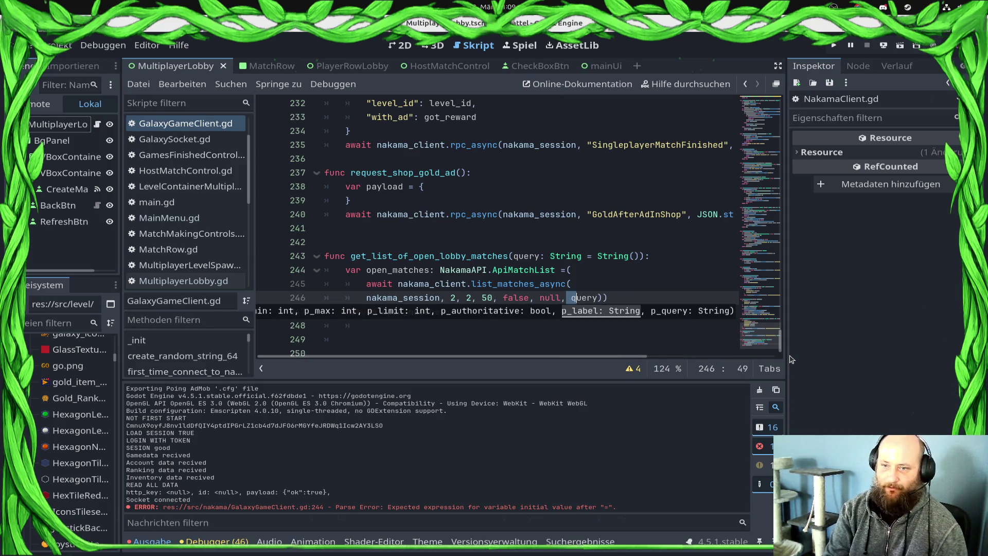
pyautogui.hotkey('ctrl', 's')
# Check the null arguments against the list_matches_async definition, then switch to Nakama Console.
pyautogui.click(590, 270)
pyautogui.click(592, 284)
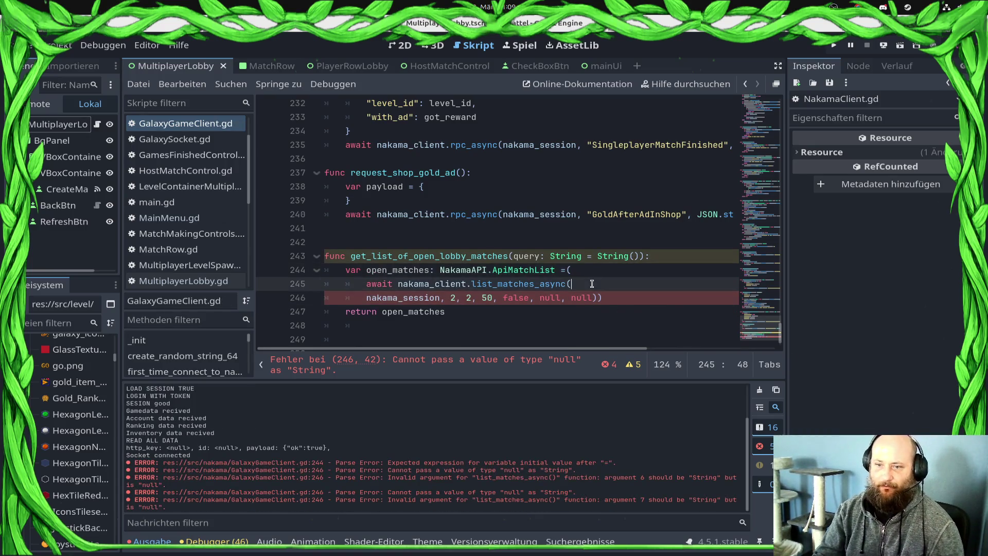
pyautogui.doubleClick(581, 298)
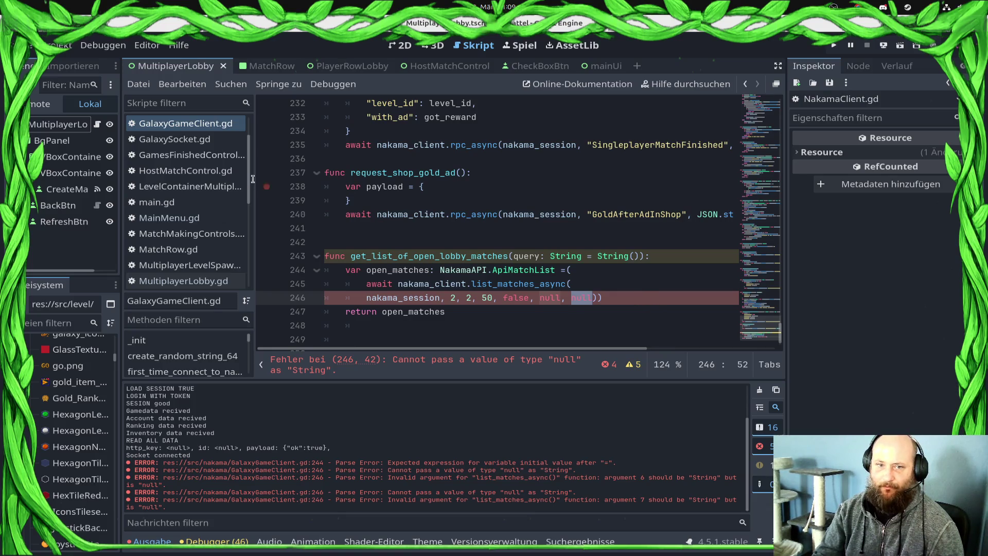
pyautogui.keyDown('ctrl'); pyautogui.click(523, 287); pyautogui.keyUp('ctrl')
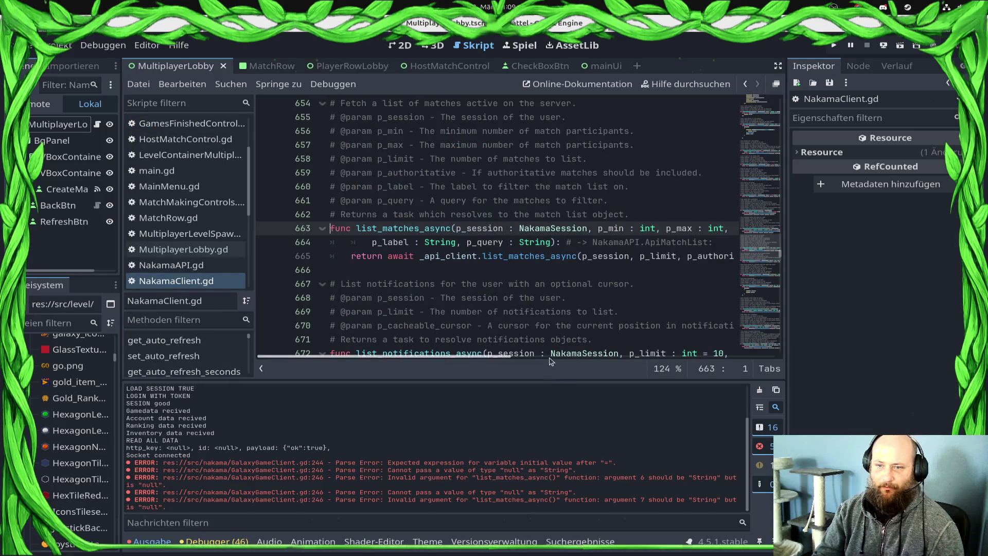
pyautogui.moveTo(499, 356)
pyautogui.mouseDown()
pyautogui.moveTo(608, 350)
pyautogui.moveTo(675, 354)
pyautogui.moveTo(495, 355)
pyautogui.moveTo(695, 355)
pyautogui.moveTo(709, 366)
pyautogui.mouseUp()
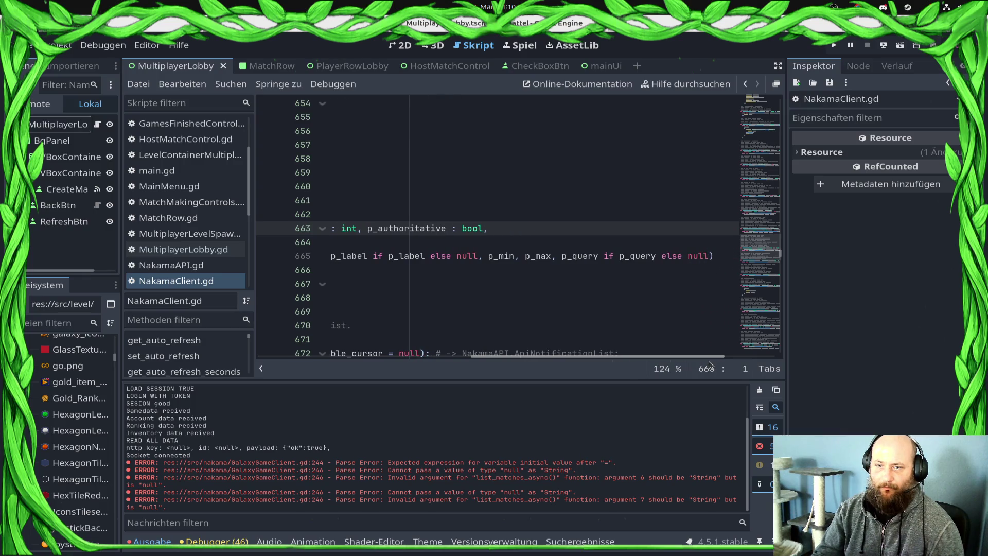
pyautogui.hotkey('alt', 'Tab')
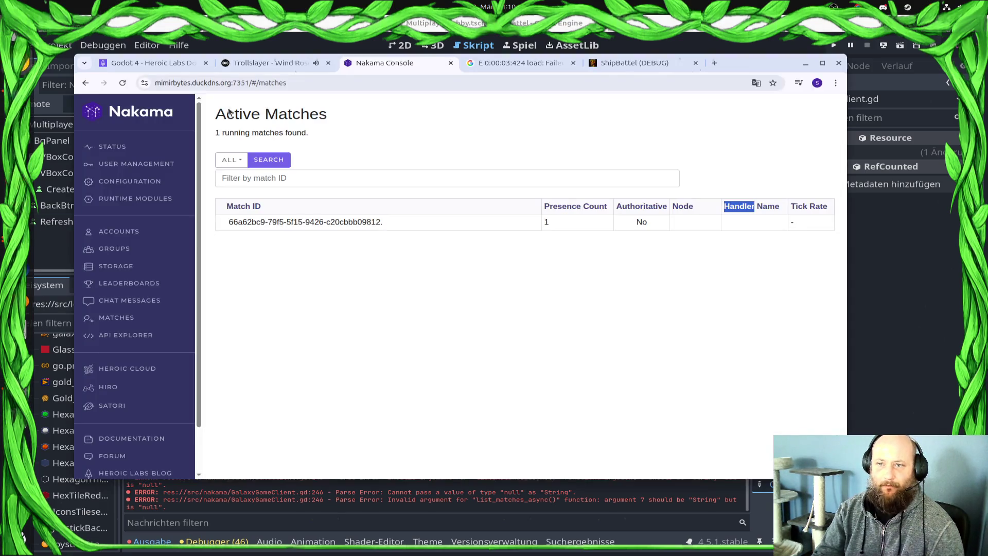
# Search 'nakama query all open matches' and open the Query Syntax documentation result.
pyautogui.click(718, 67)
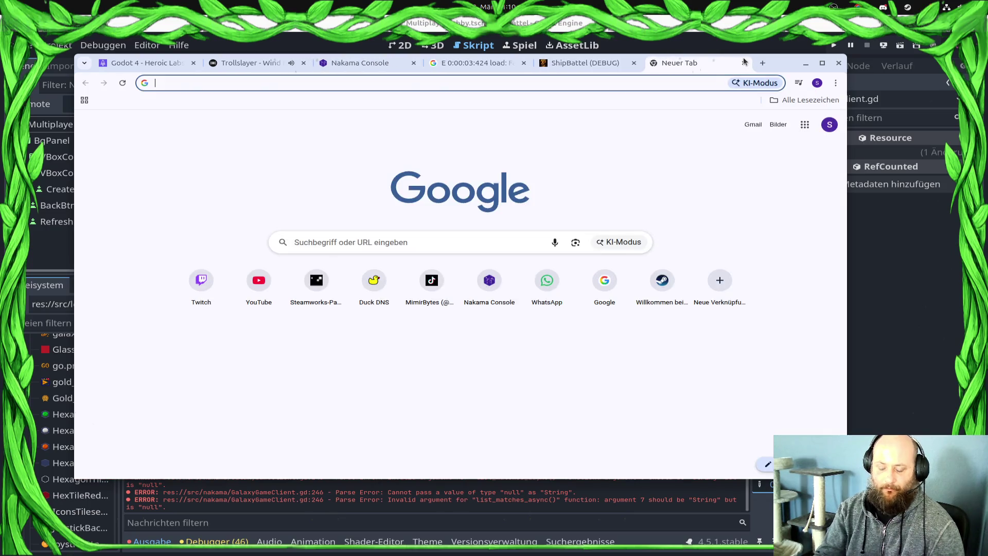
pyautogui.write('nakama query a')
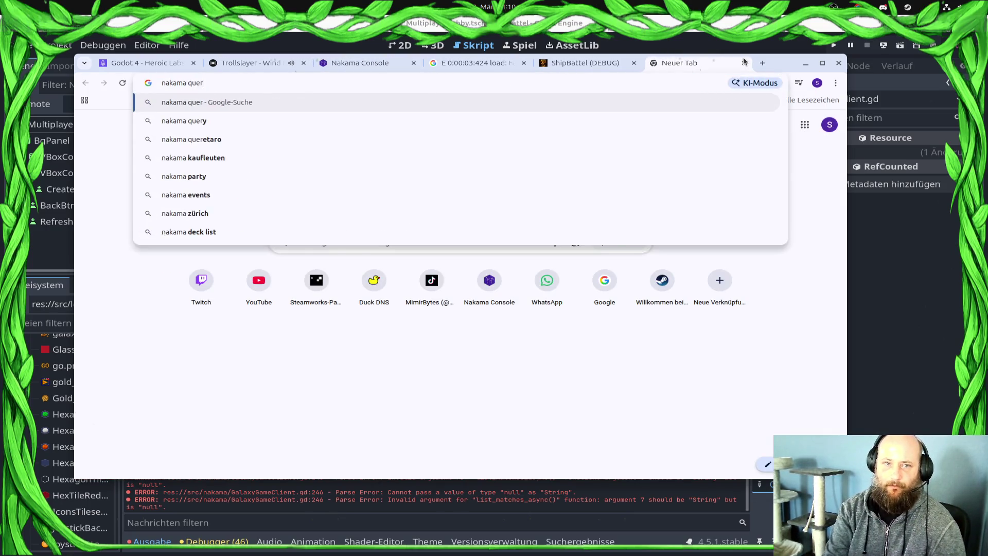
pyautogui.write('ll open matches')
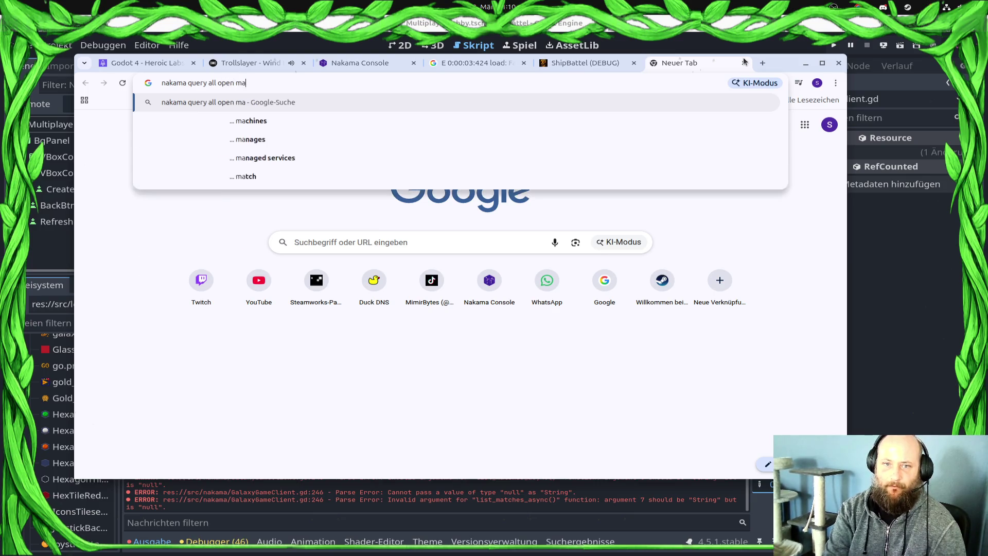
pyautogui.press('Return')
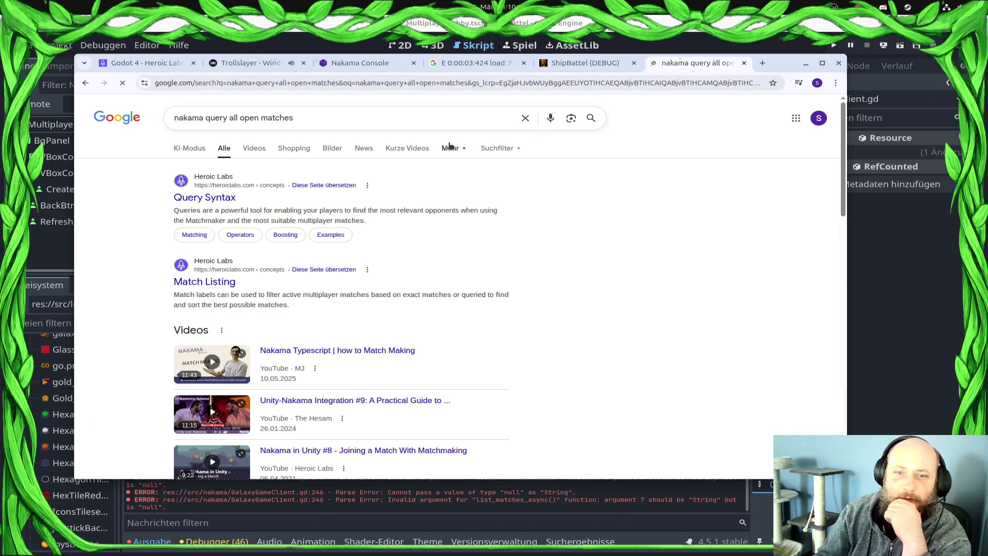
pyautogui.click(186, 199)
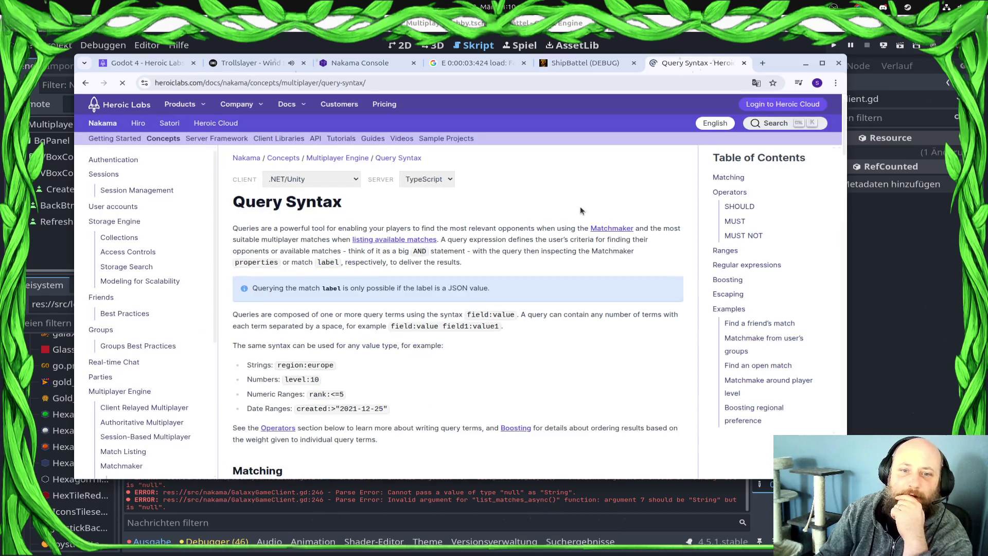
# Read through the page down to the Find an open match example, then return to Godot.
pyautogui.scroll(-3, 551, 216)
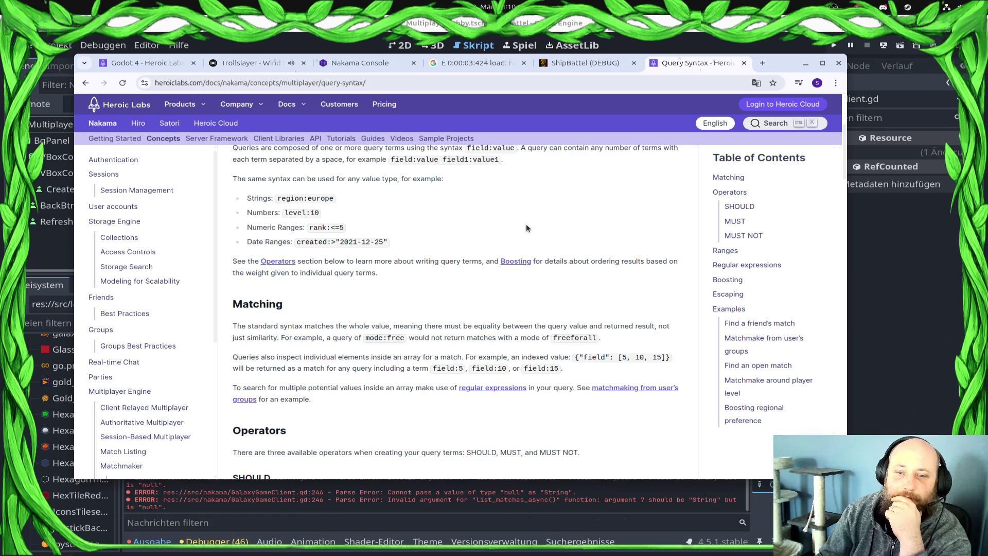
pyautogui.scroll(-6, 543, 270)
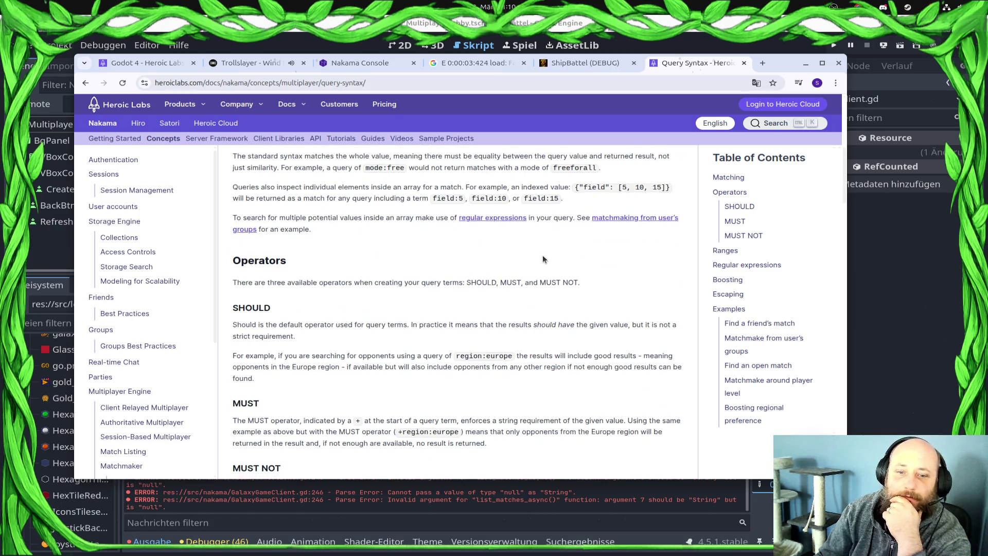
pyautogui.scroll(-1, 542, 256)
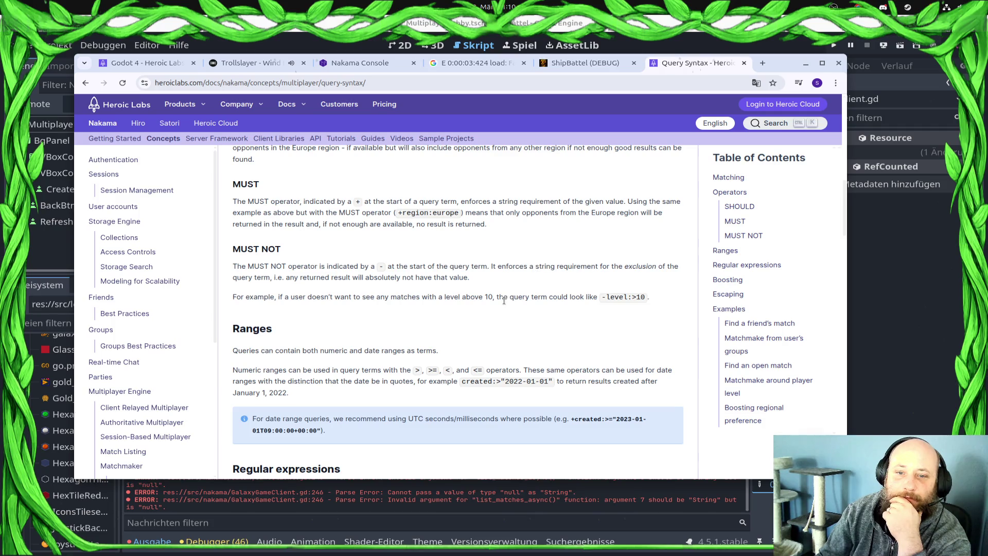
pyautogui.scroll(2, 294, 285)
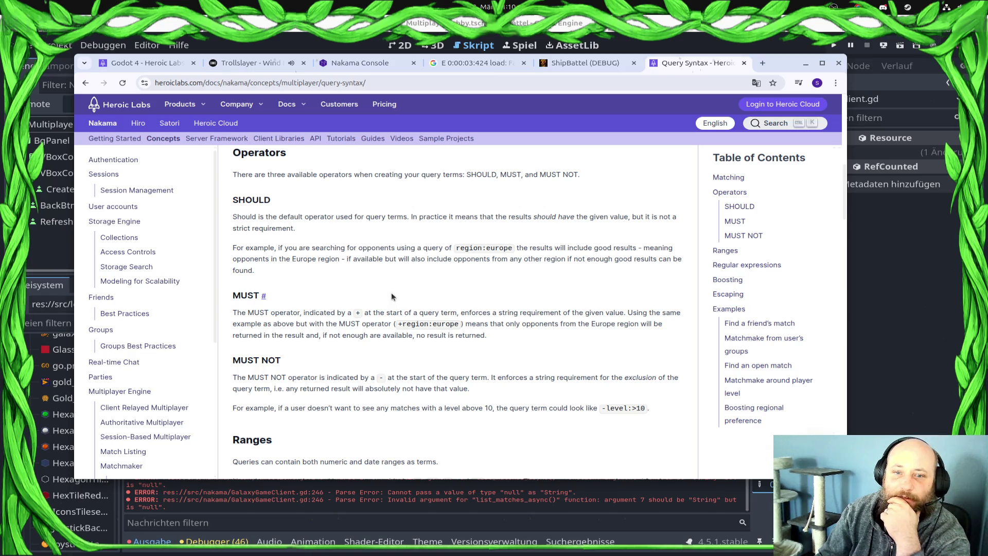
pyautogui.scroll(-5, 391, 297)
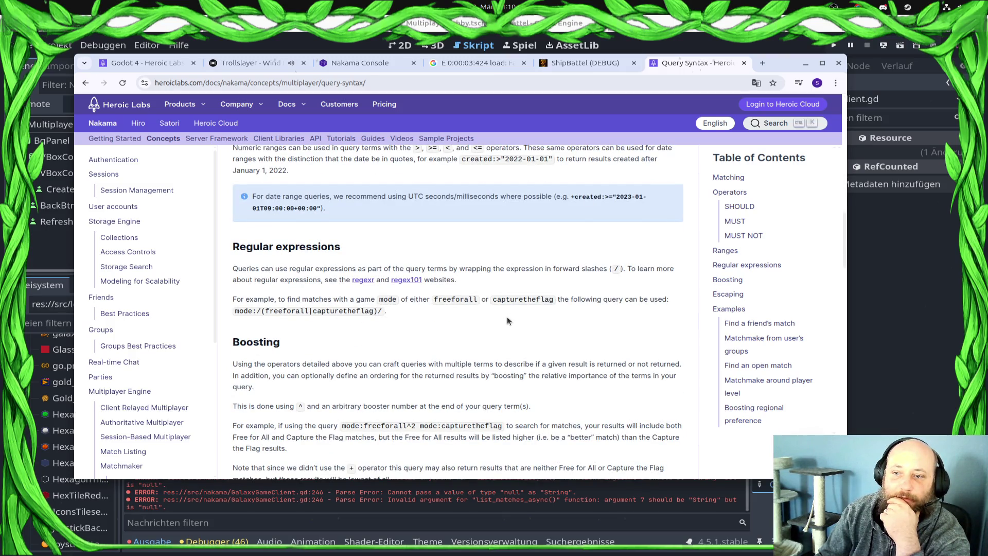
pyautogui.scroll(-5, 507, 321)
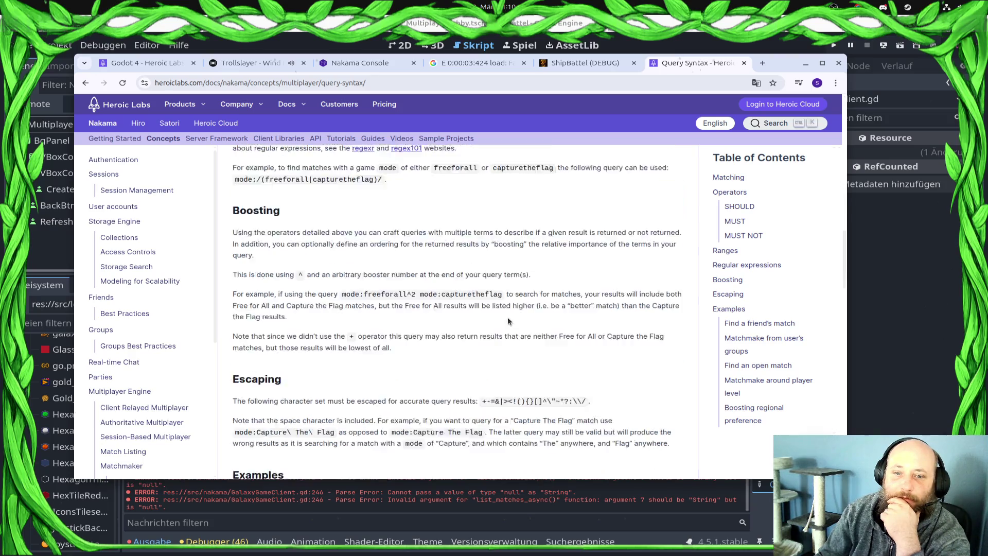
pyautogui.scroll(-2, 506, 357)
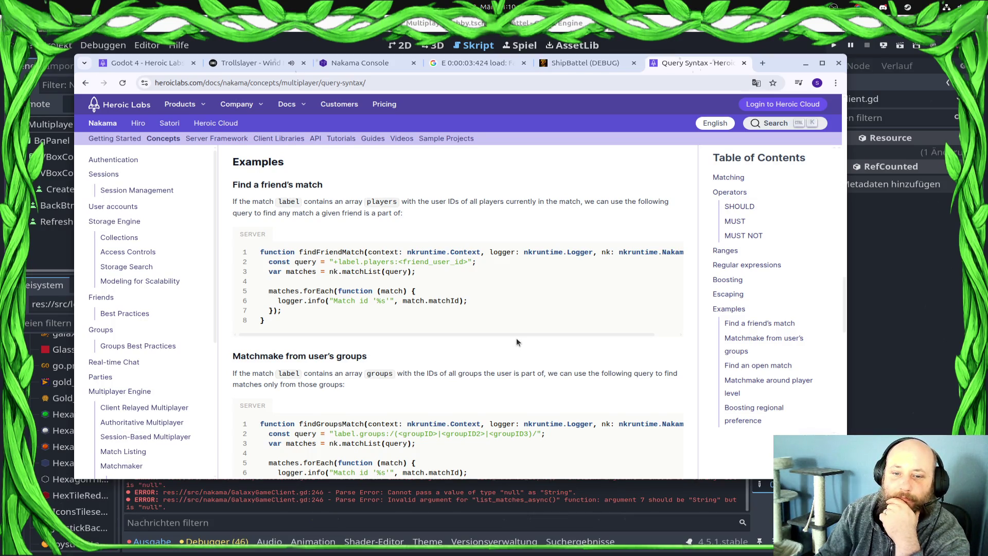
pyautogui.scroll(-3, 518, 334)
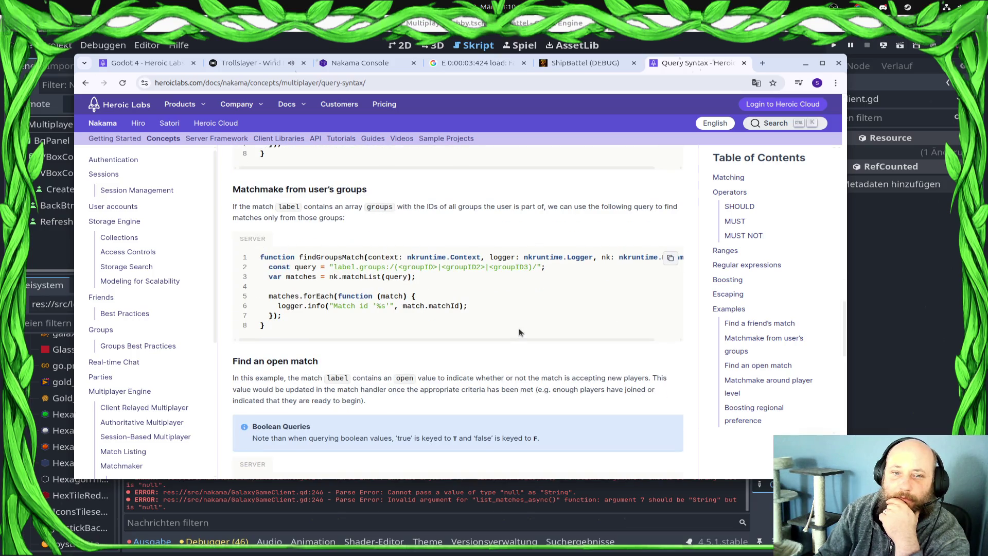
pyautogui.scroll(-4, 518, 328)
pyautogui.scroll(2, 517, 328)
pyautogui.scroll(-2, 517, 330)
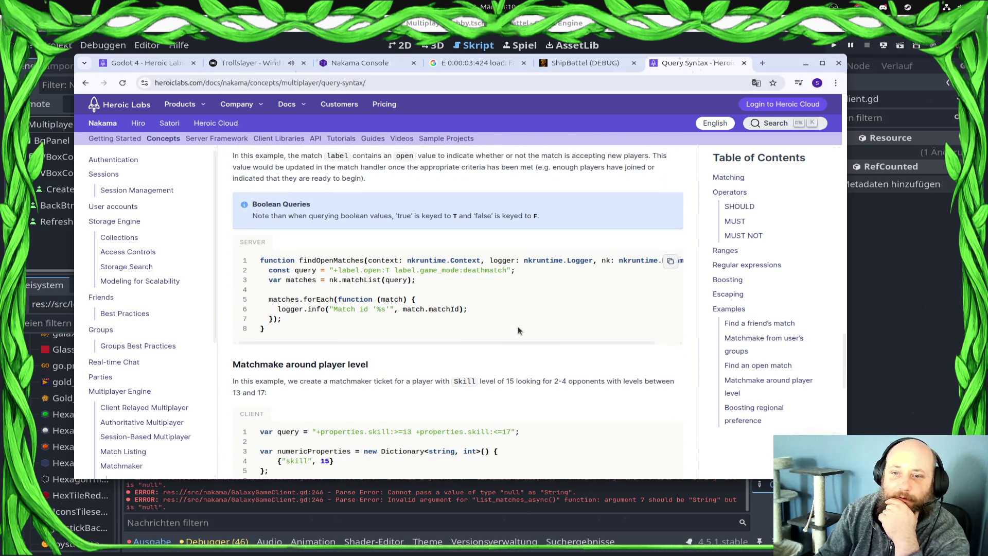
pyautogui.scroll(-3, 519, 330)
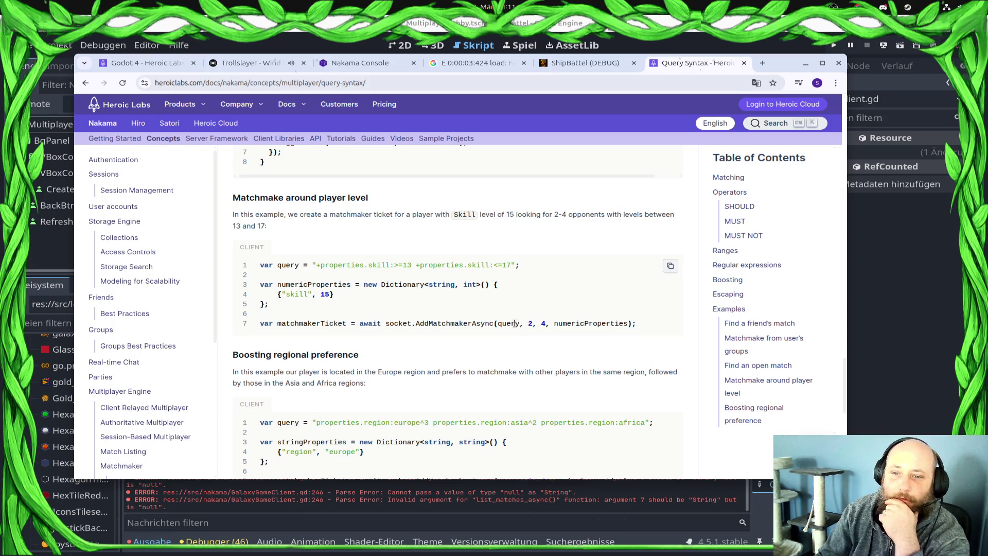
pyautogui.scroll(-4, 517, 323)
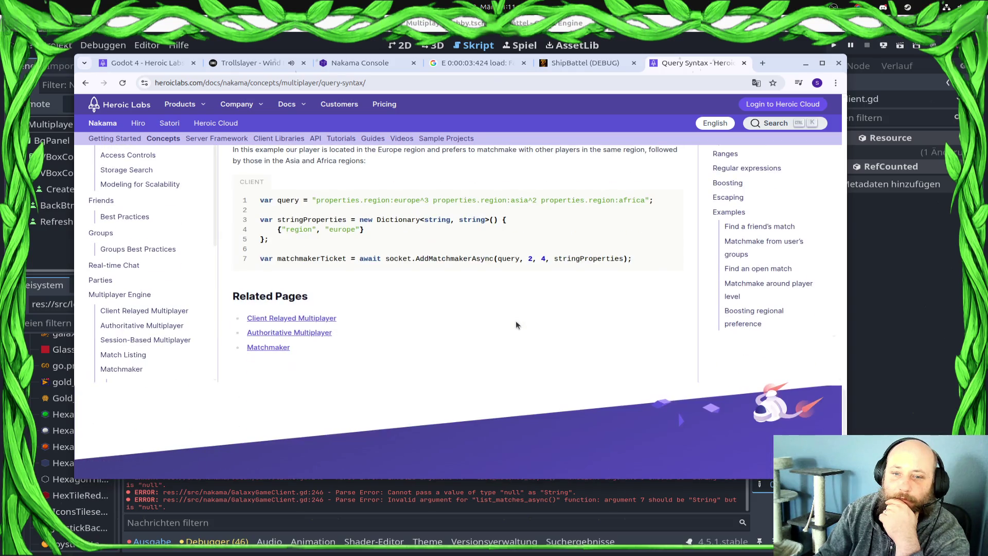
pyautogui.scroll(5, 516, 322)
pyautogui.scroll(5, 517, 324)
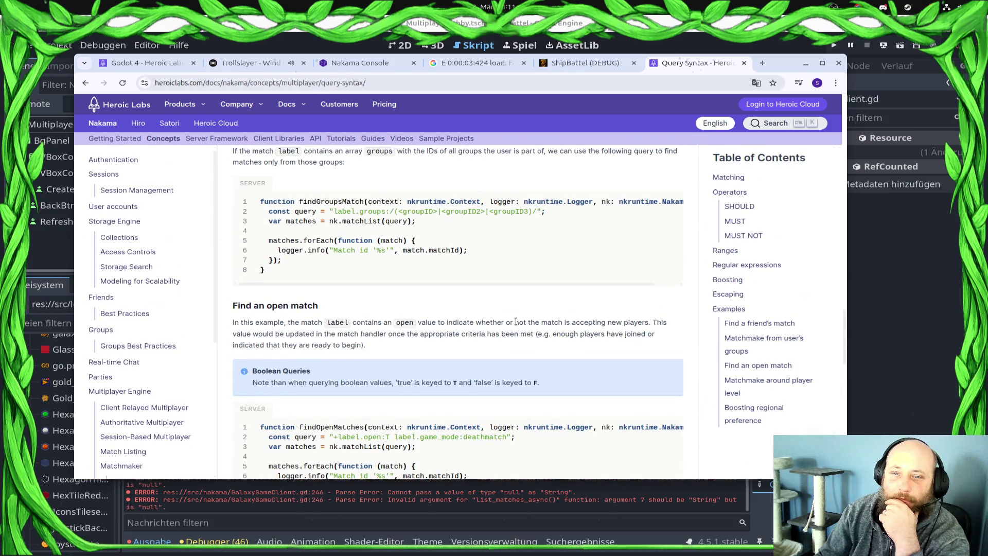
pyautogui.click(876, 269)
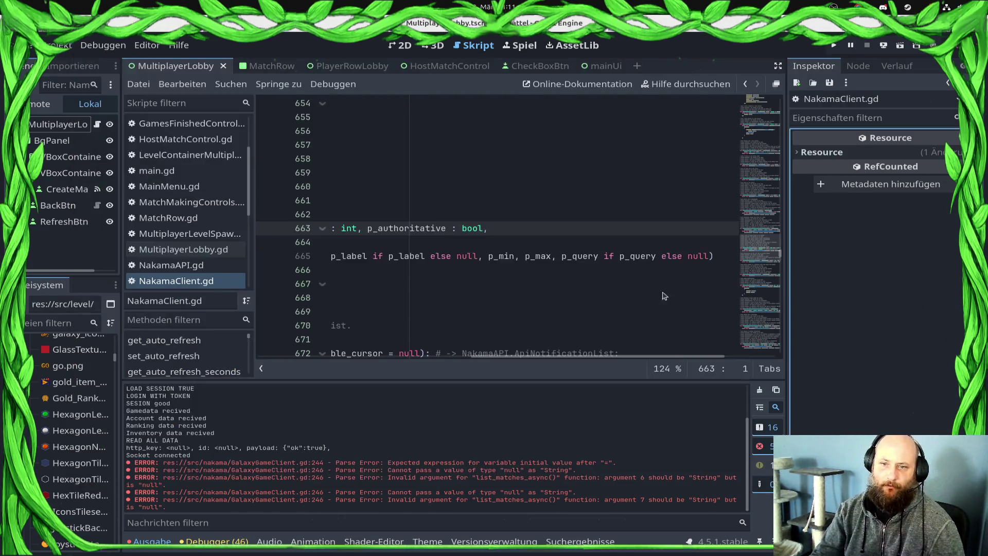
# Save, then look over the _create_match function in HostMatchControl.gd.
pyautogui.hotkey('ctrl', 's')
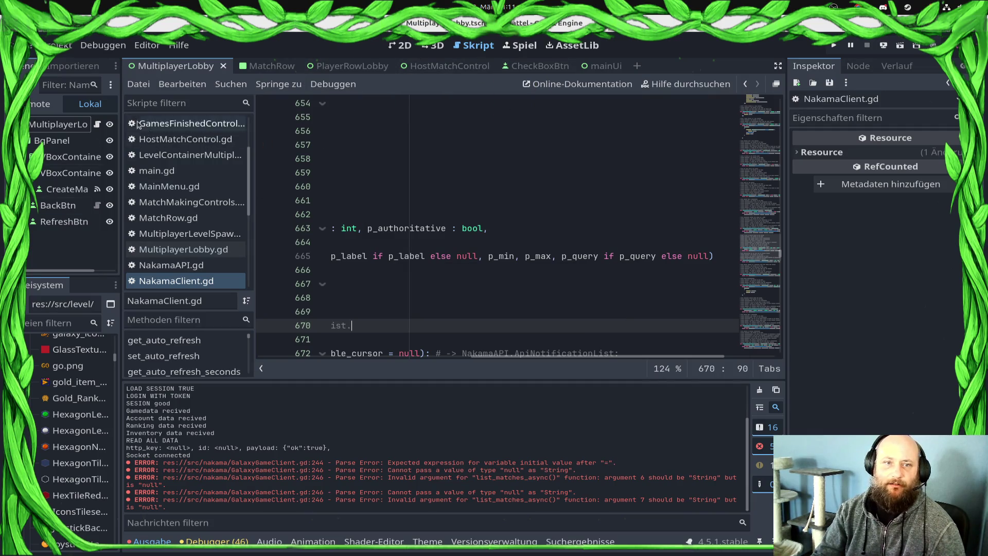
pyautogui.click(98, 126)
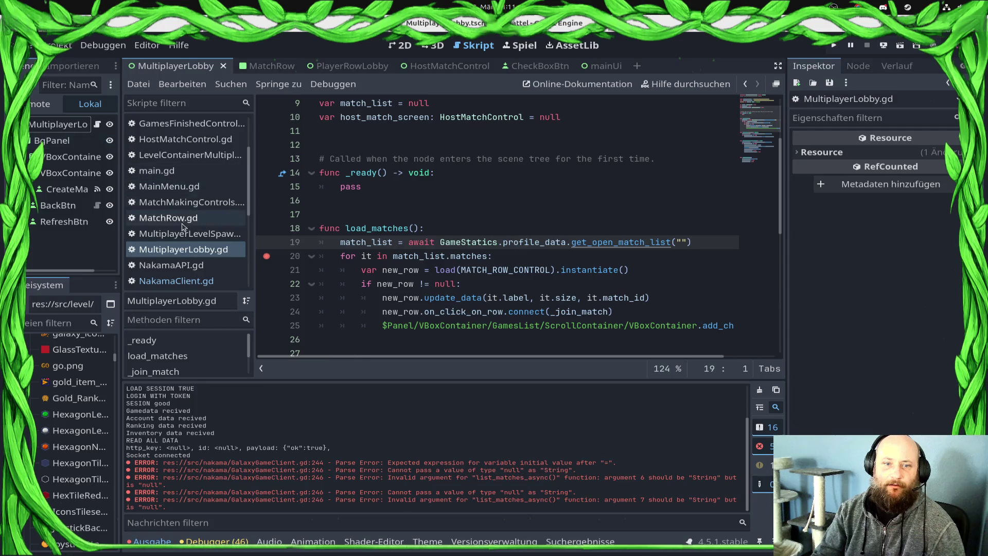
pyautogui.click(185, 139)
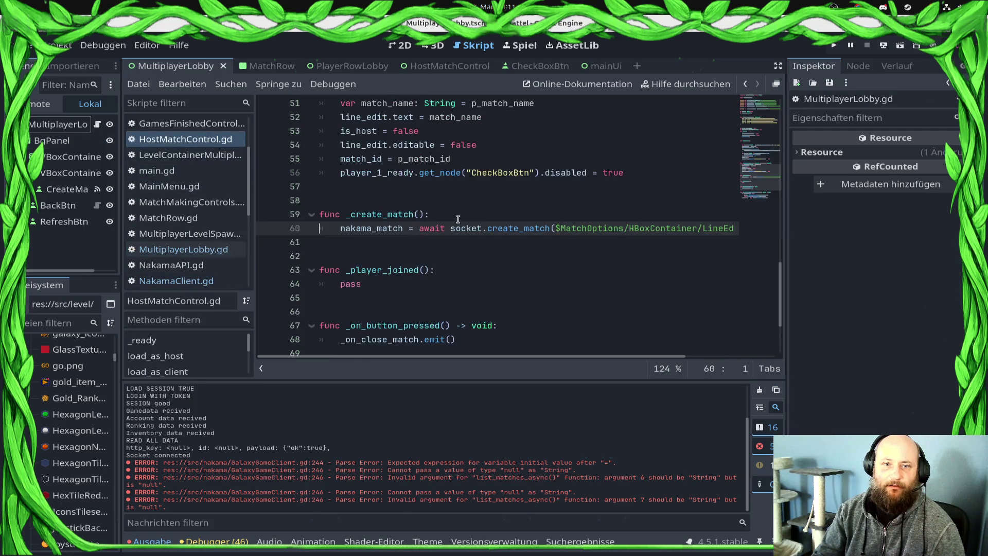
pyautogui.scroll(-1, 510, 206)
pyautogui.click(513, 179)
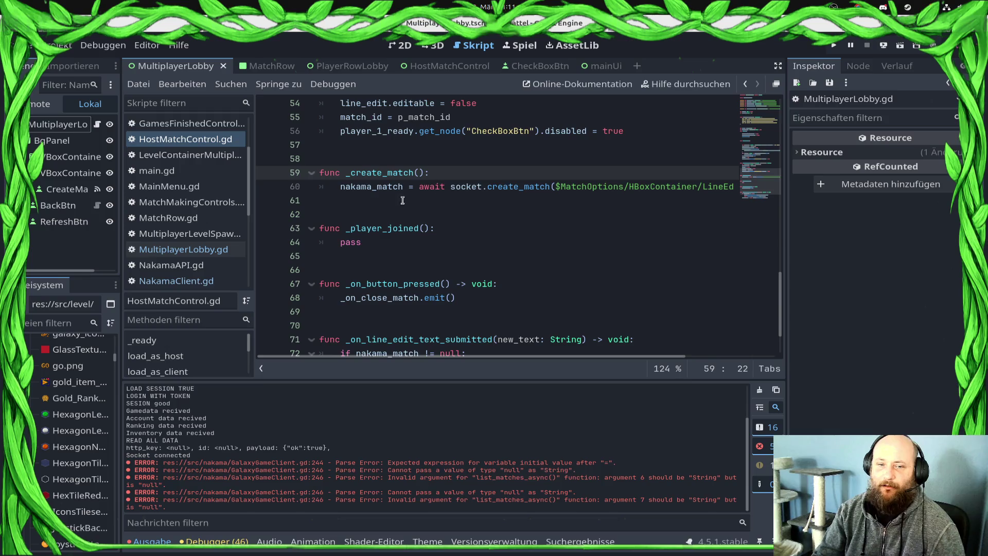
pyautogui.scroll(-2, 463, 206)
pyautogui.scroll(3, 360, 206)
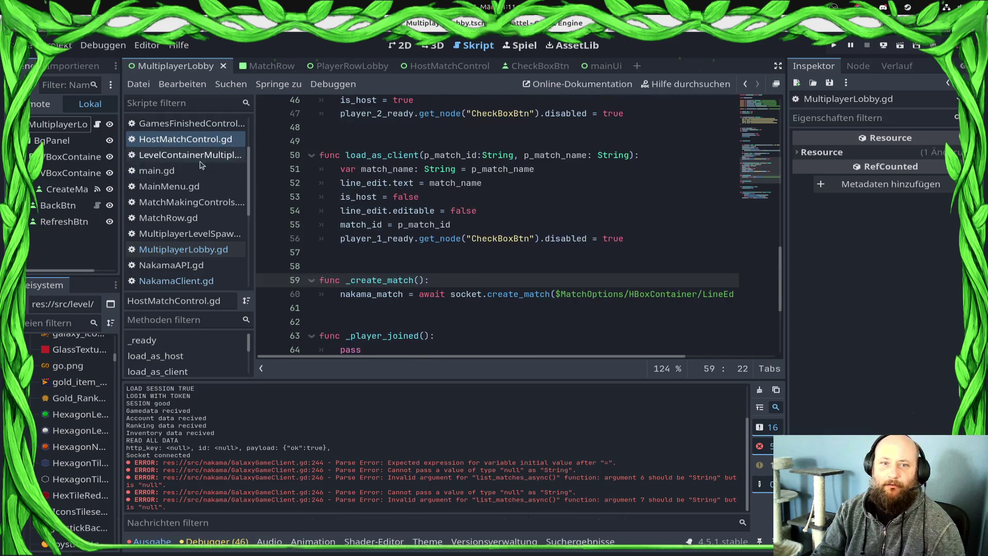
# Check load_as_host in MatchMakingControls.gd, then go to the empty query string on MultiplayerLobby.gd line 19.
pyautogui.click(189, 202)
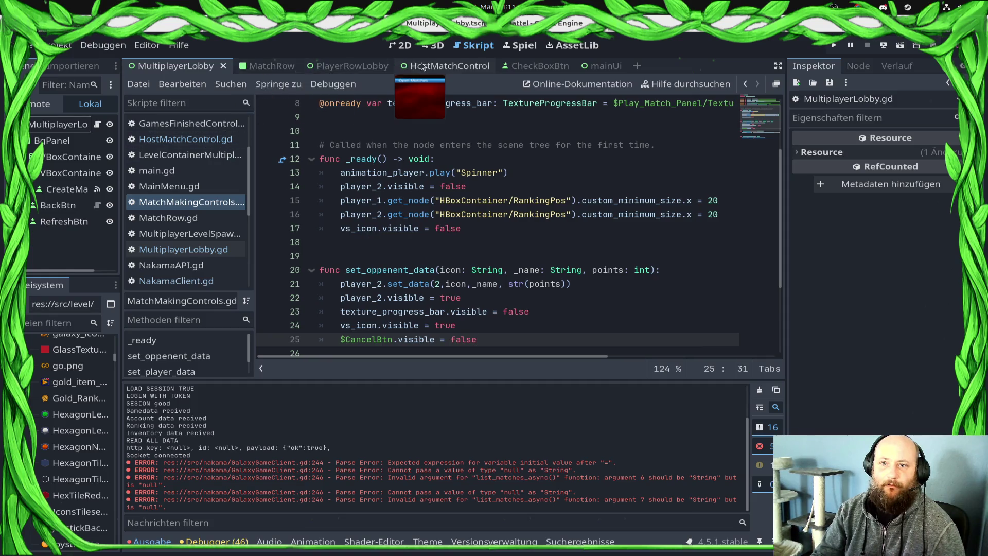
pyautogui.click(203, 140)
pyautogui.scroll(7, 465, 221)
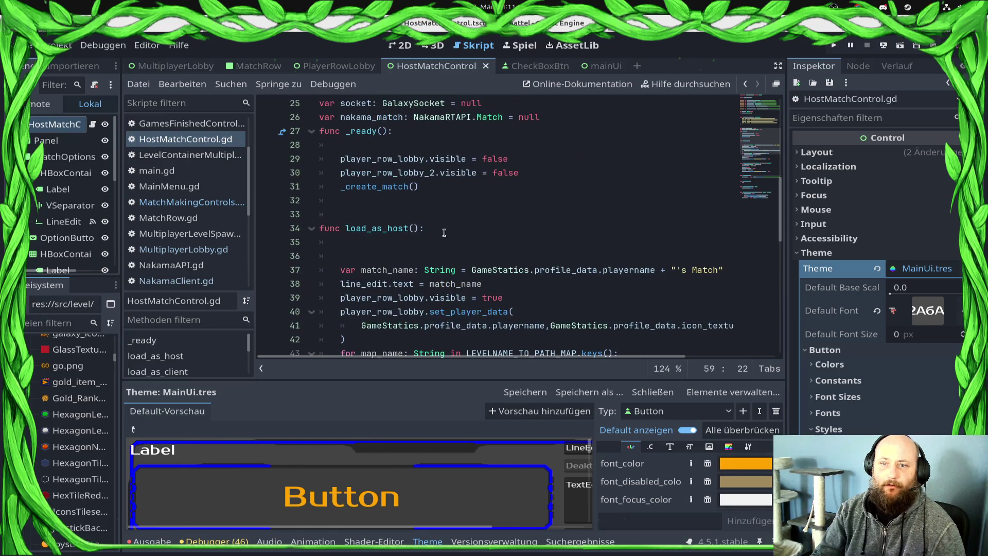
pyautogui.click(407, 248)
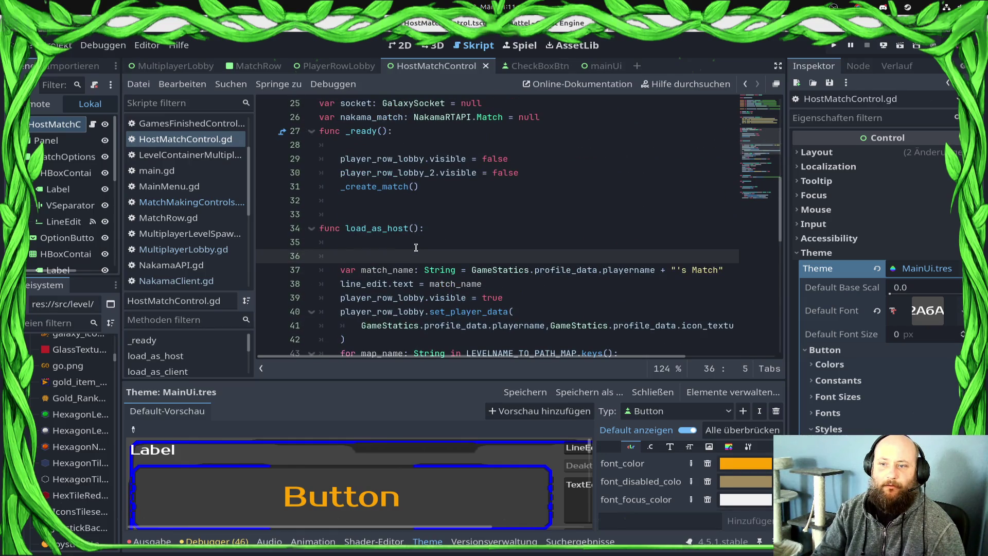
pyautogui.scroll(-4, 416, 248)
pyautogui.click(188, 64)
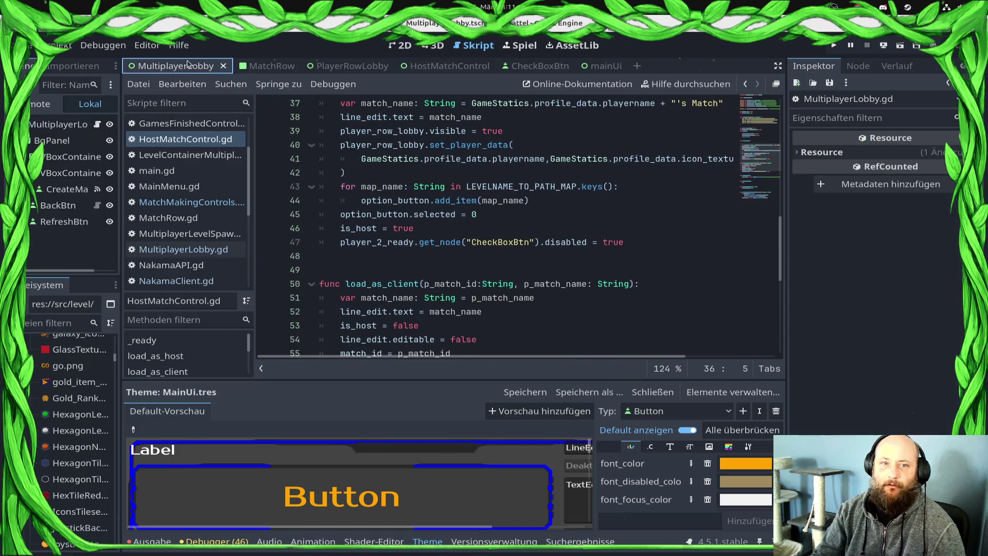
pyautogui.click(679, 243)
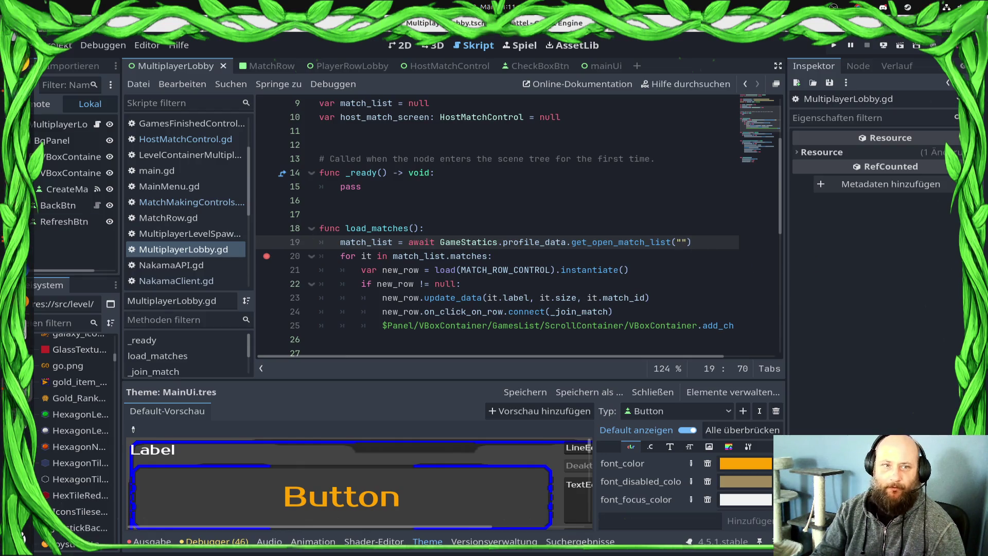
# Jump to the Regular expressions section of the Nakama Query Syntax docs and read its Escaping rules.
pyautogui.hotkey('alt', 'Tab')
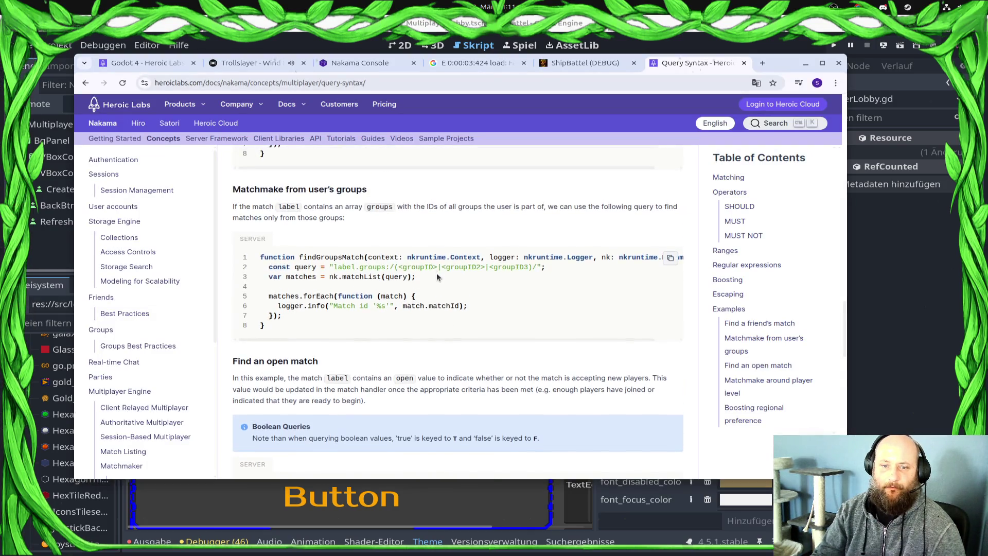
pyautogui.scroll(-3, 412, 276)
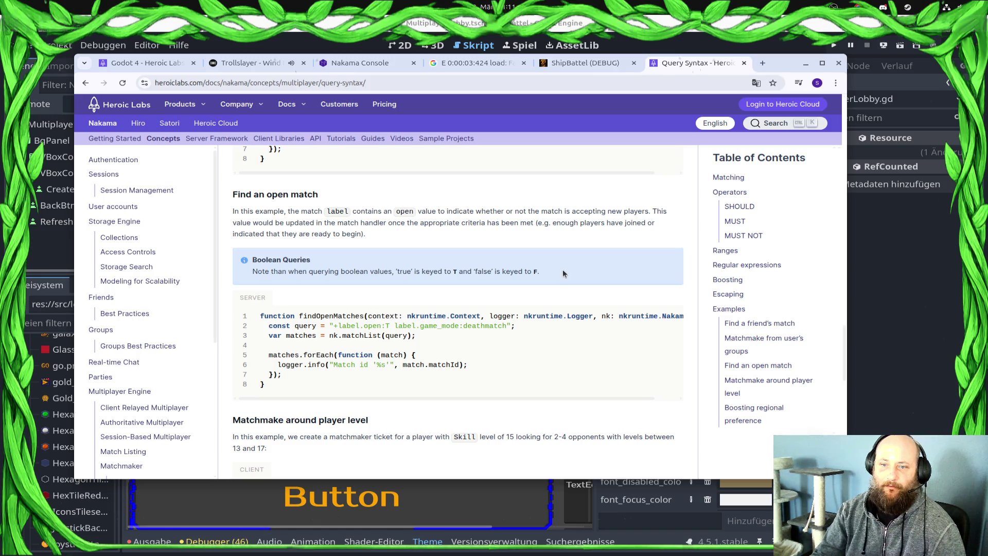
pyautogui.scroll(3, 563, 269)
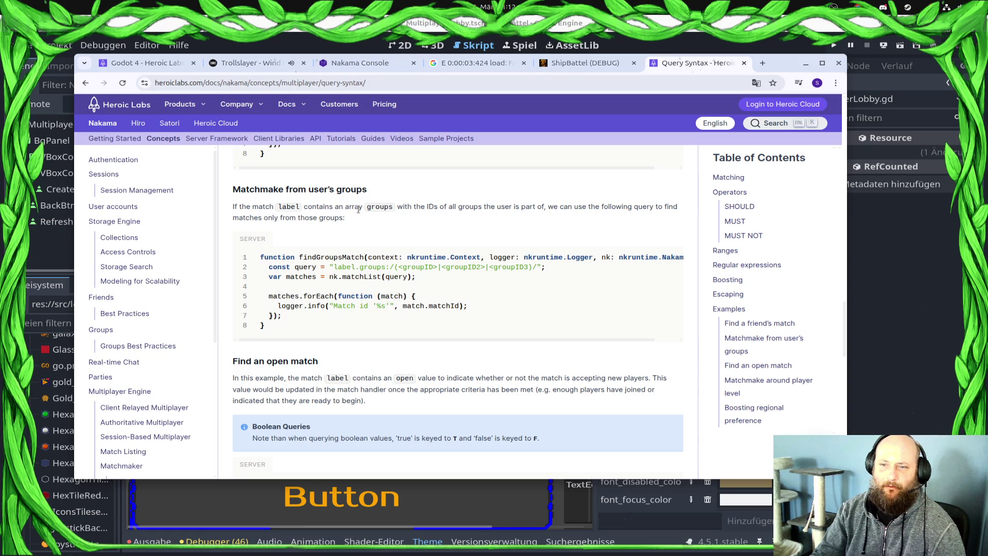
pyautogui.scroll(3, 475, 261)
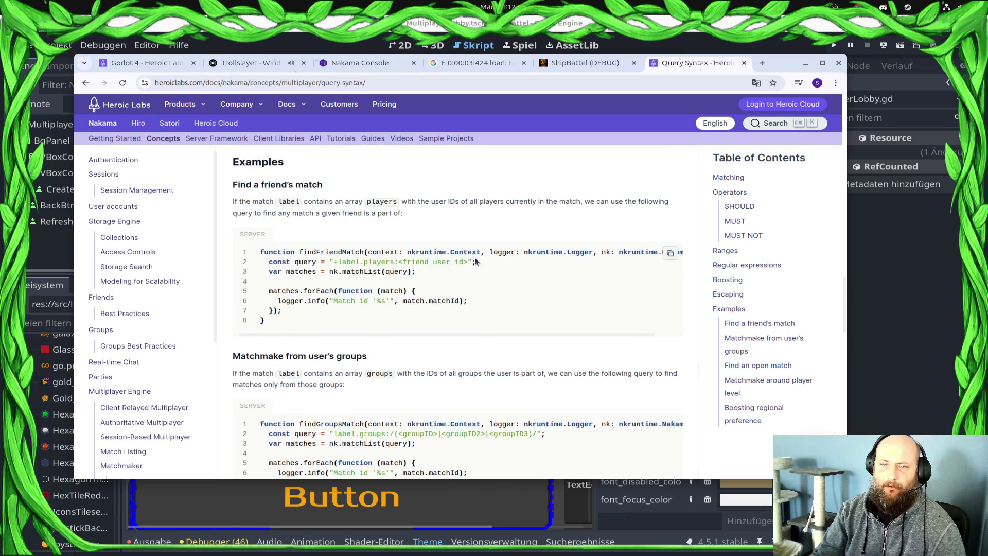
pyautogui.scroll(-9, 491, 301)
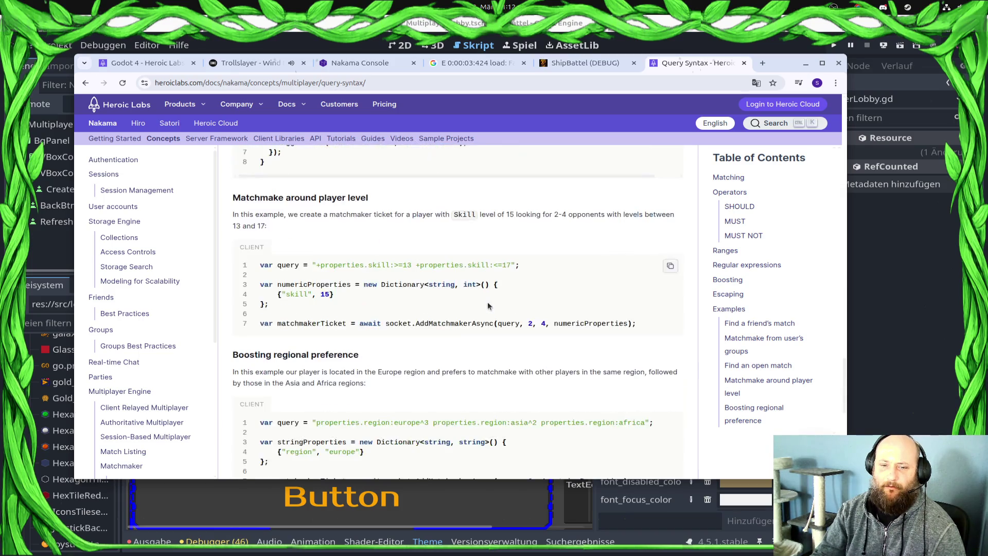
pyautogui.scroll(-2, 488, 306)
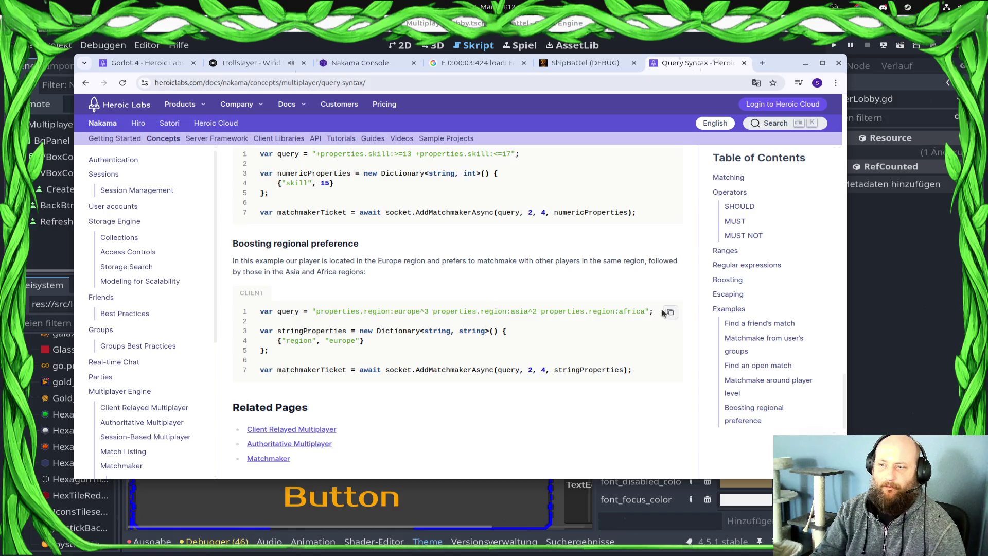
pyautogui.click(726, 265)
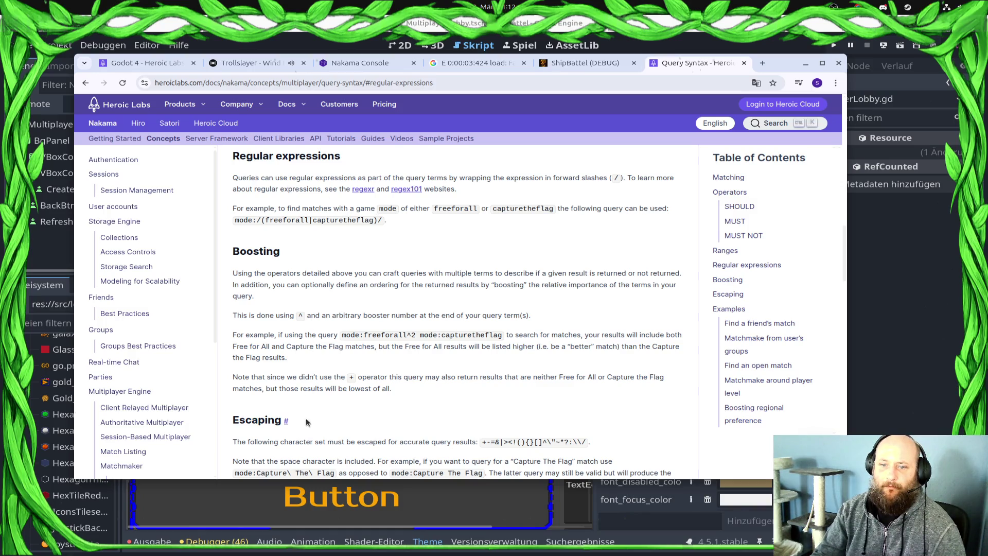
pyautogui.scroll(-5, 431, 357)
pyautogui.scroll(2, 430, 354)
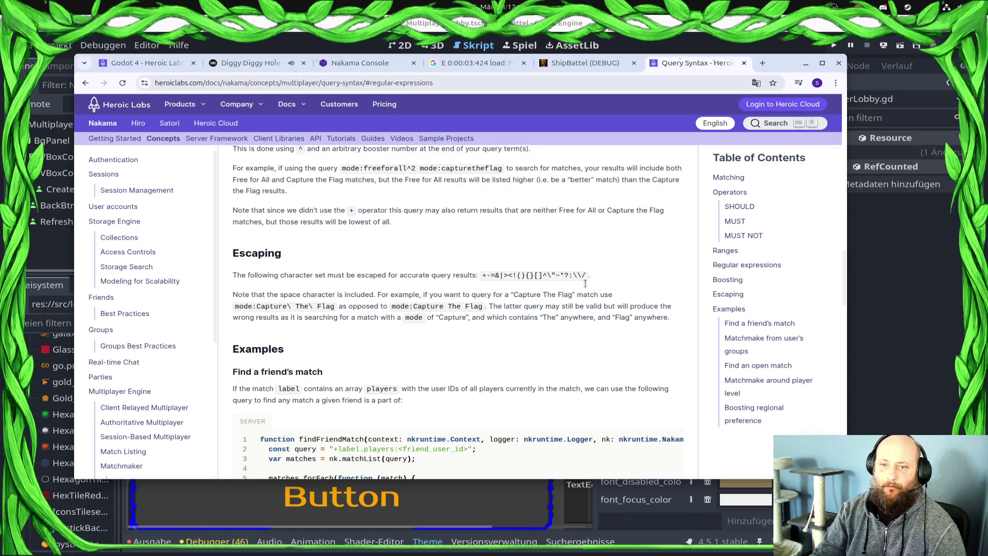
pyautogui.click(879, 272)
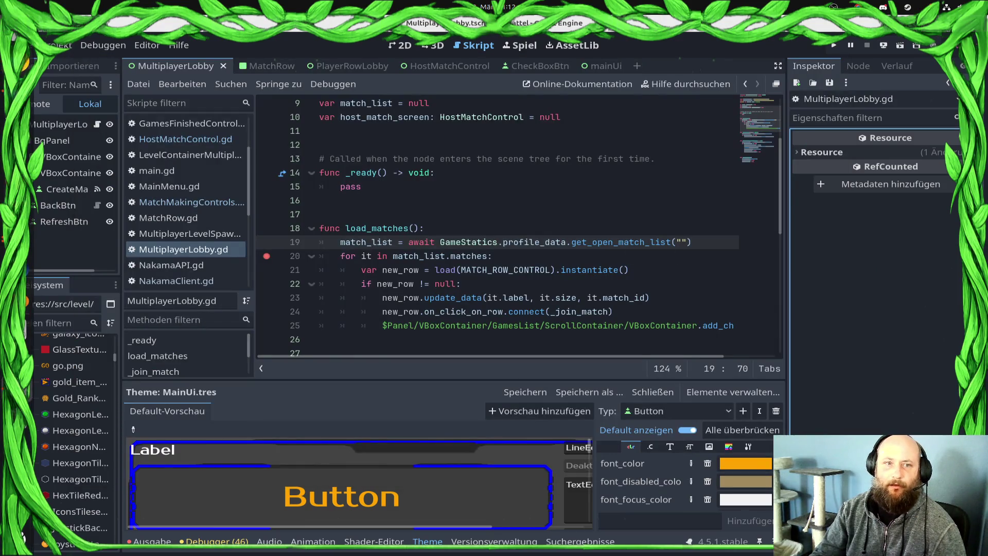
# Search Google for 'regex all' and open the Stack Overflow question on matching any character.
pyautogui.hotkey('alt', 'Tab')
pyautogui.click(763, 63)
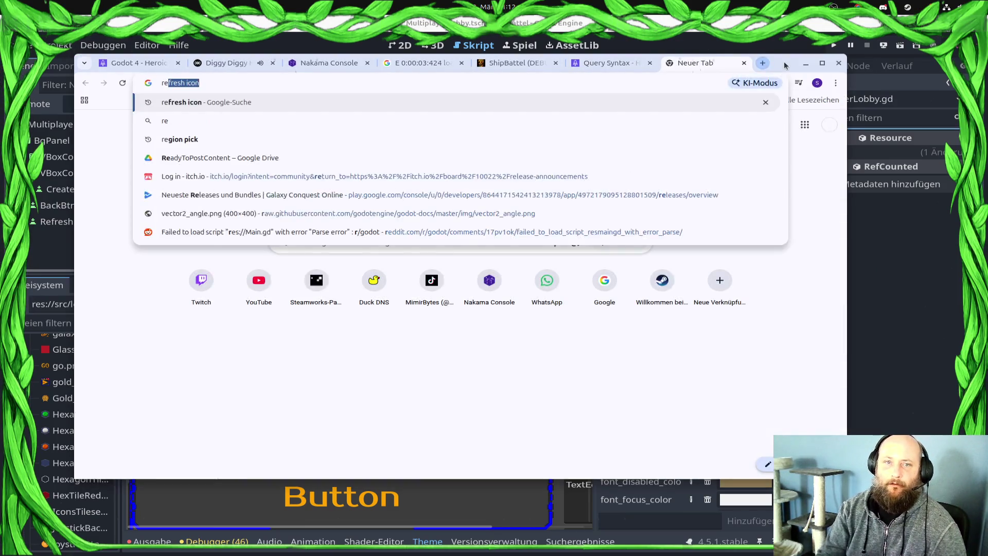
pyautogui.write('regex all')
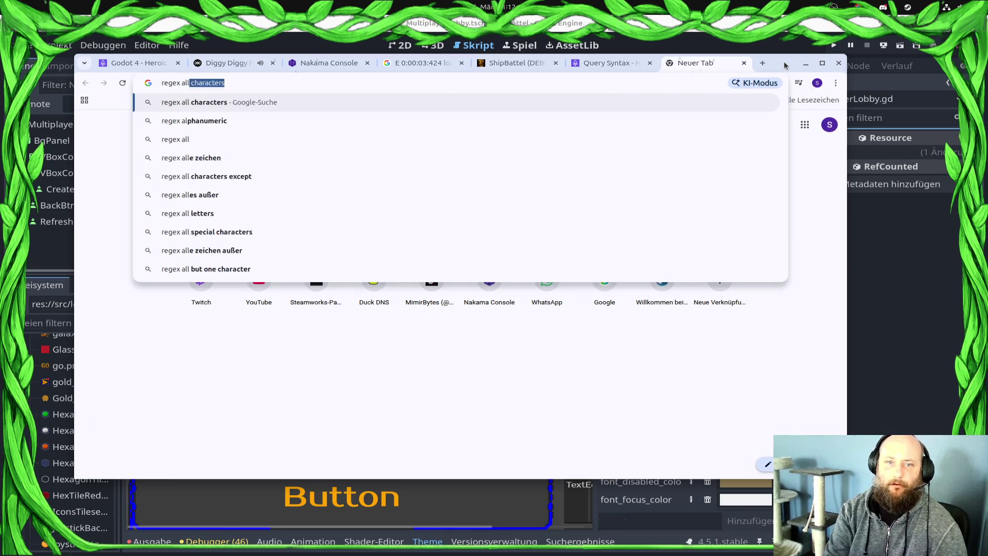
pyautogui.press('Return')
pyautogui.click(340, 199)
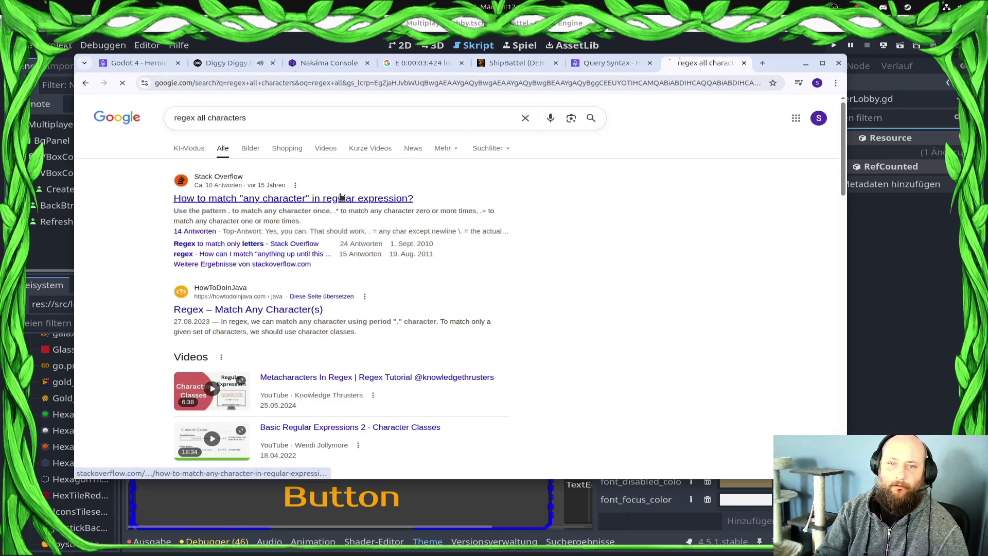
# Read the top answer on matching zero or more characters, comparing it with the Query Syntax docs.
pyautogui.scroll(-2, 309, 273)
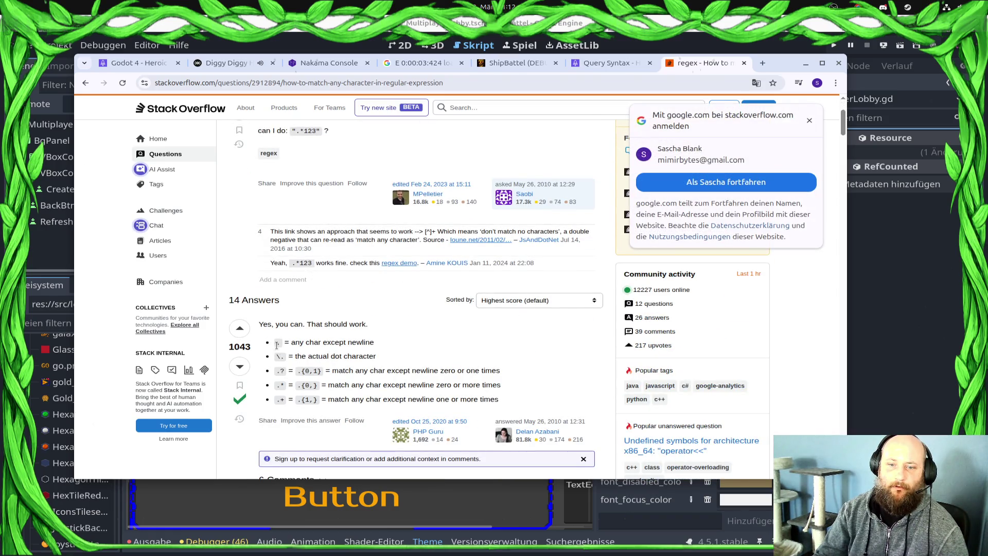
pyautogui.scroll(1, 277, 346)
pyautogui.scroll(-3, 394, 369)
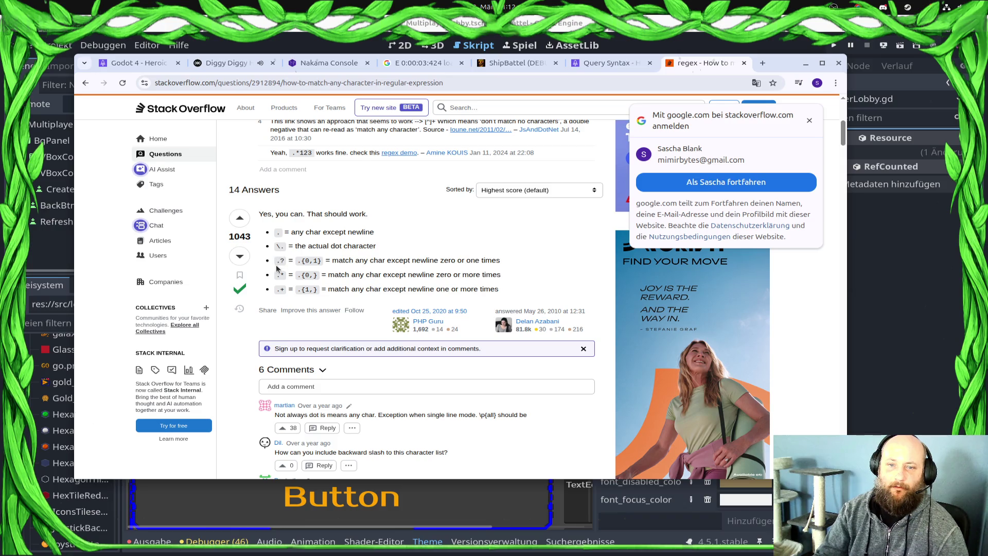
pyautogui.click(595, 71)
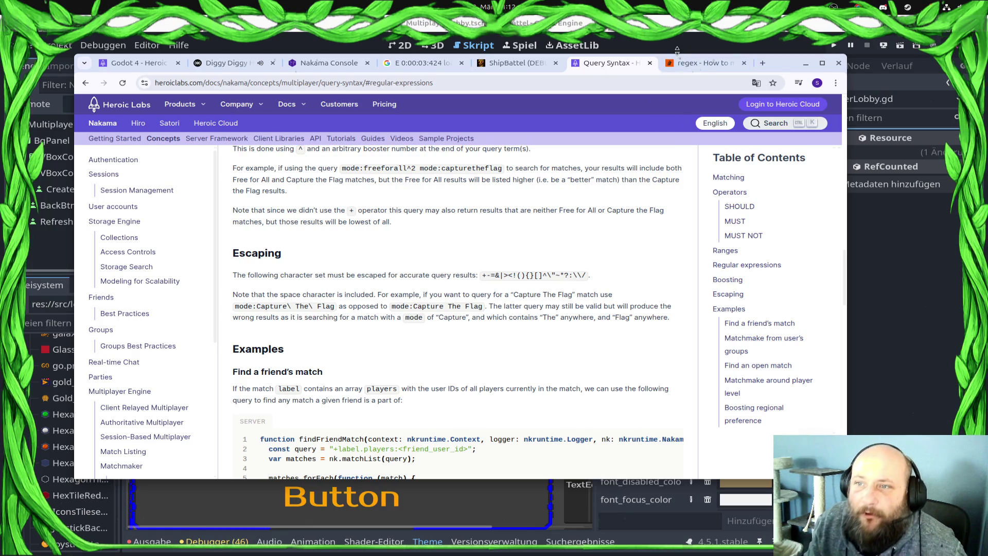
pyautogui.click(703, 63)
pyautogui.scroll(-3, 436, 247)
pyautogui.scroll(2, 407, 250)
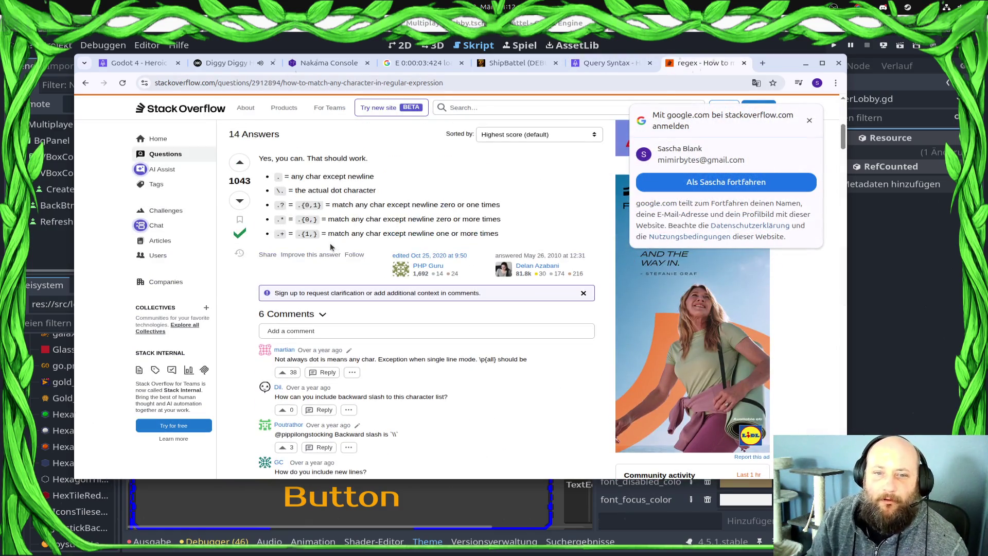
pyautogui.moveTo(328, 219); pyautogui.dragTo(535, 216)
pyautogui.click(525, 234)
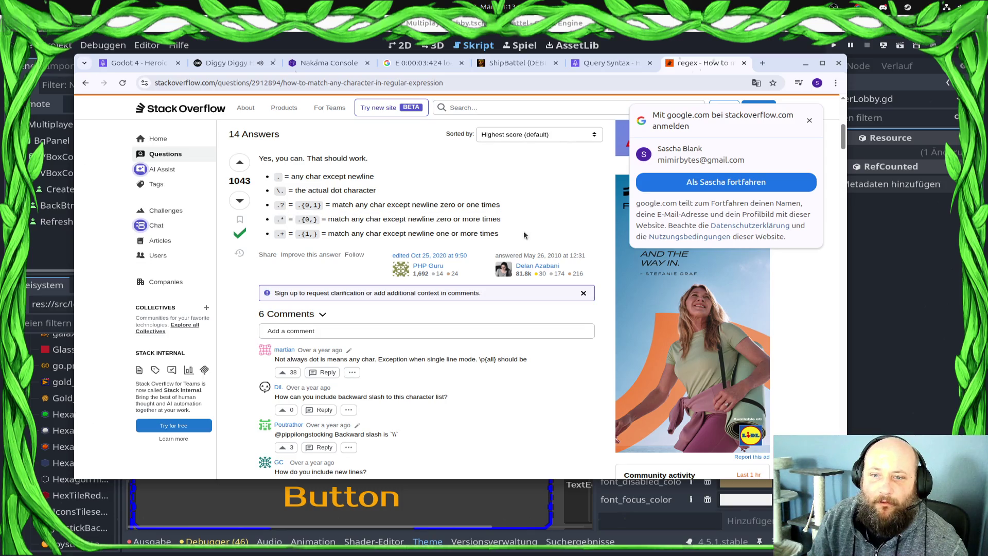
pyautogui.hotkey('alt', 'Tab')
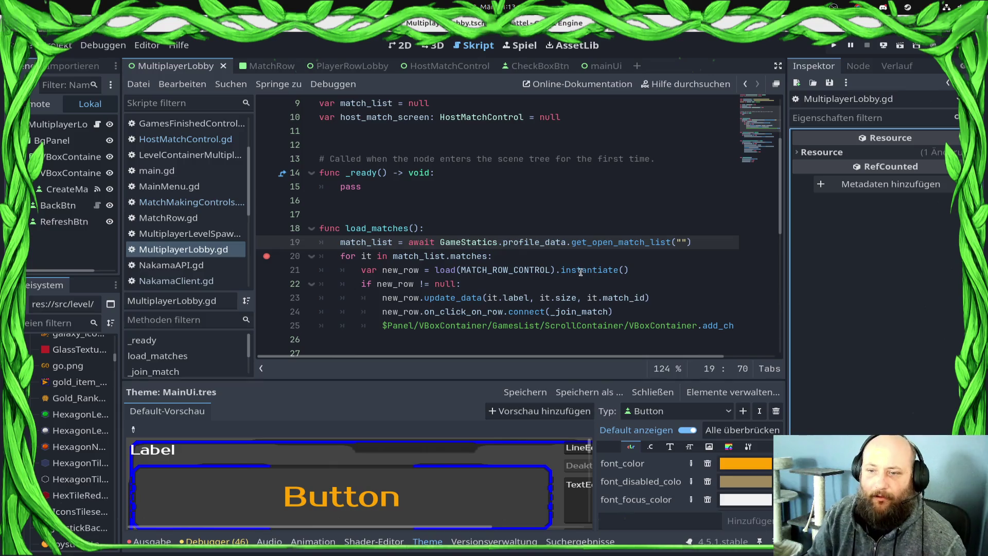
# Type the regex .\\* into the get_open_match_list query string on line 19.
pyautogui.hotkey('alt', 'Tab')
pyautogui.click(613, 63)
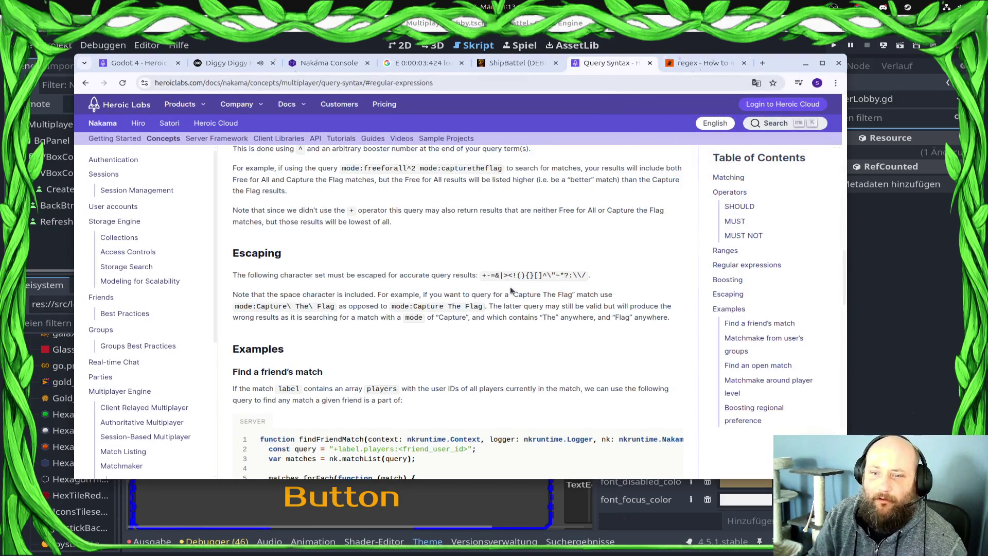
pyautogui.hotkey('alt', 'Tab')
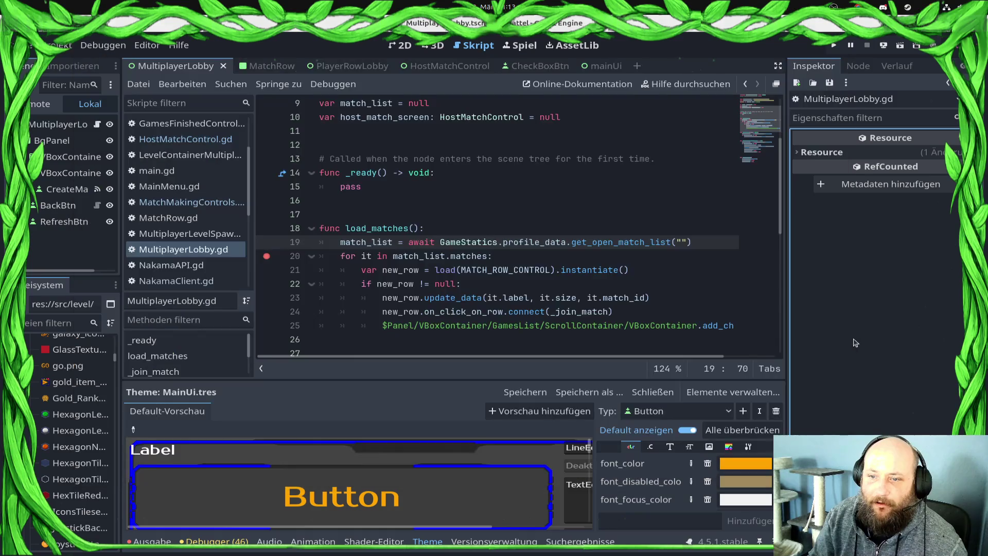
pyautogui.write('.\\')
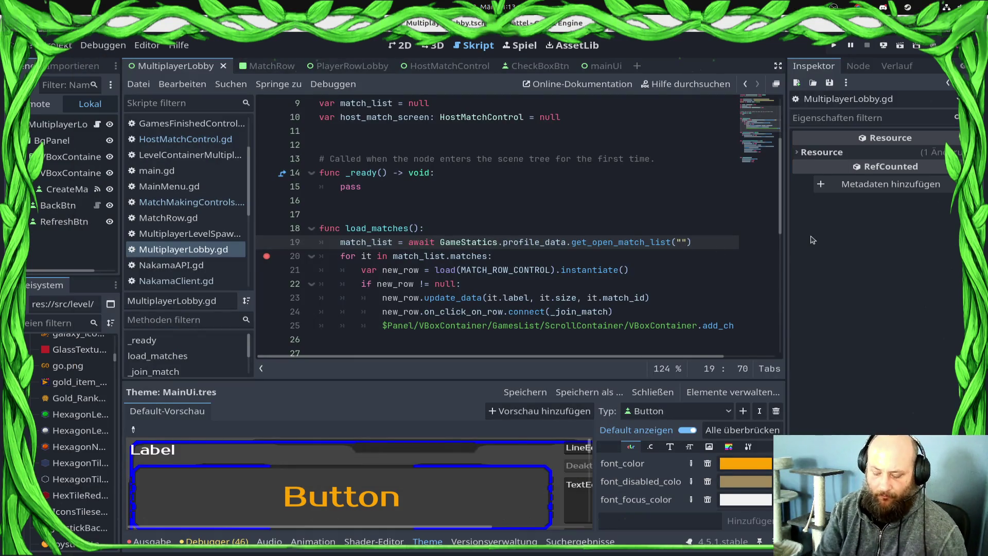
pyautogui.write('\\*')
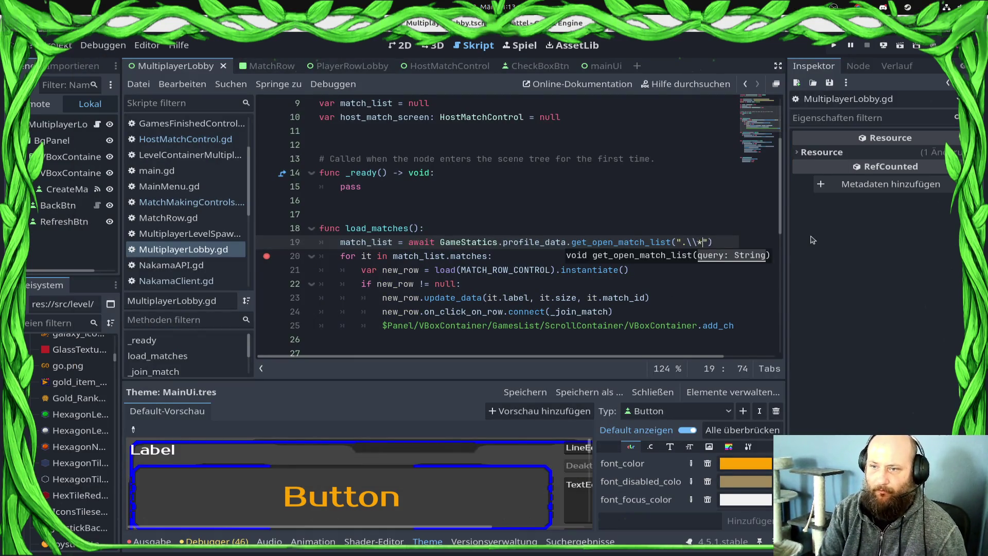
# Correct the backslash escaping so the query reads ".\\*" with no parse error, and save.
pyautogui.hotkey('alt', 'Tab')
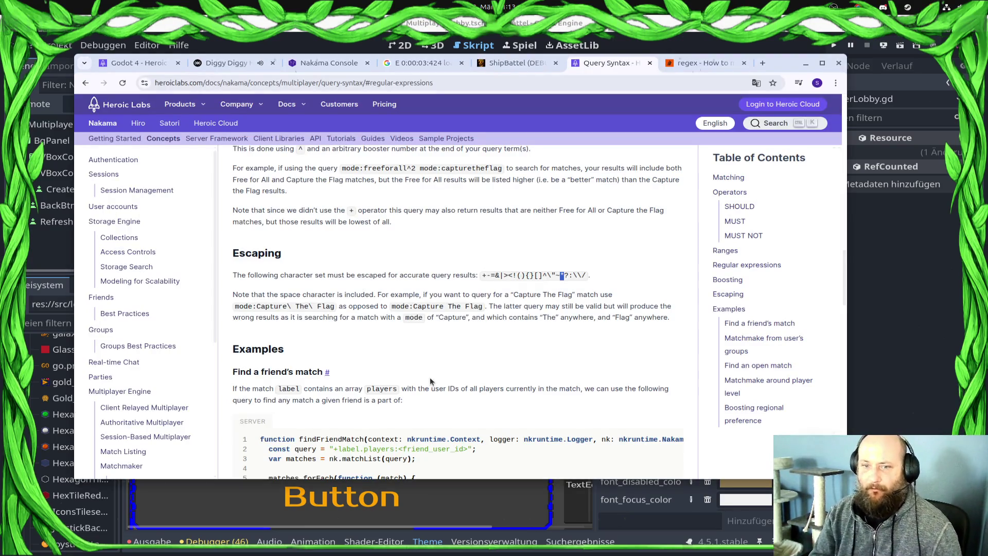
pyautogui.hotkey('alt', 'Tab')
pyautogui.press('BackSpace')
pyautogui.hotkey('ctrl', 's')
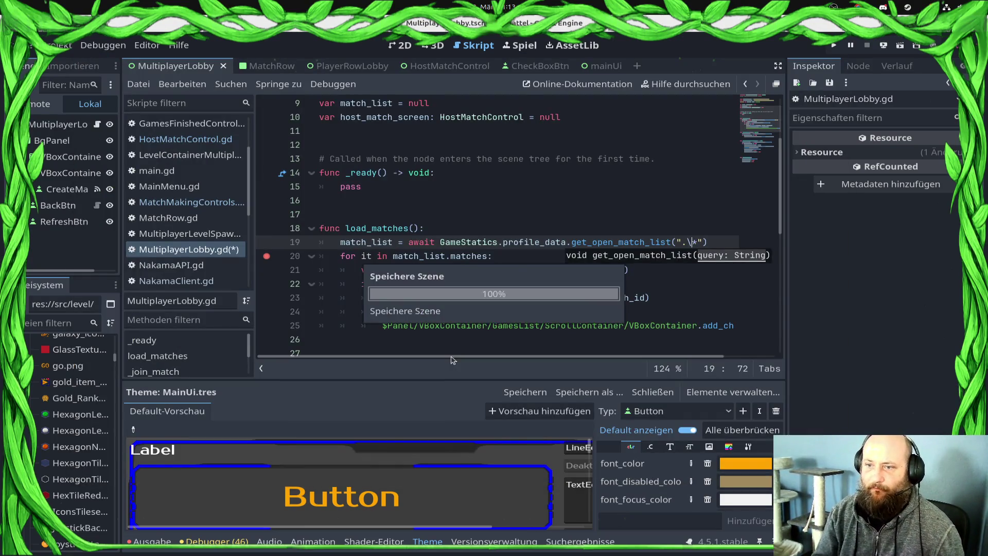
pyautogui.click(625, 284)
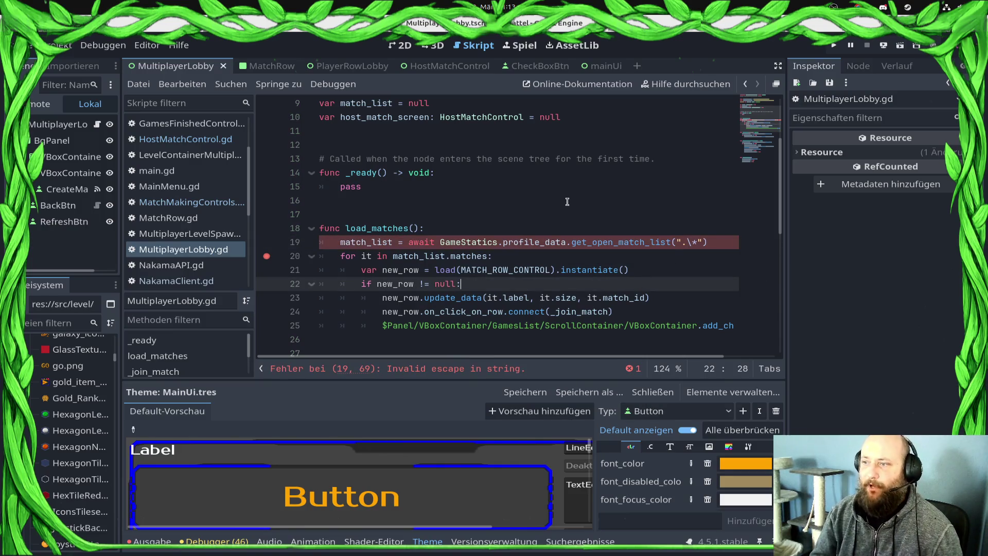
pyautogui.click(702, 242)
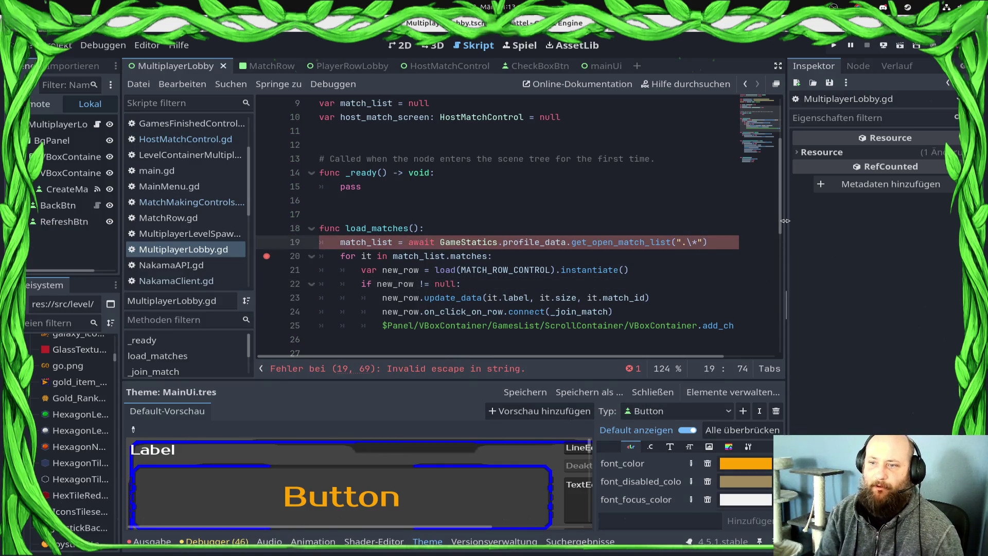
pyautogui.write('\\')
pyautogui.hotkey('ctrl', 's')
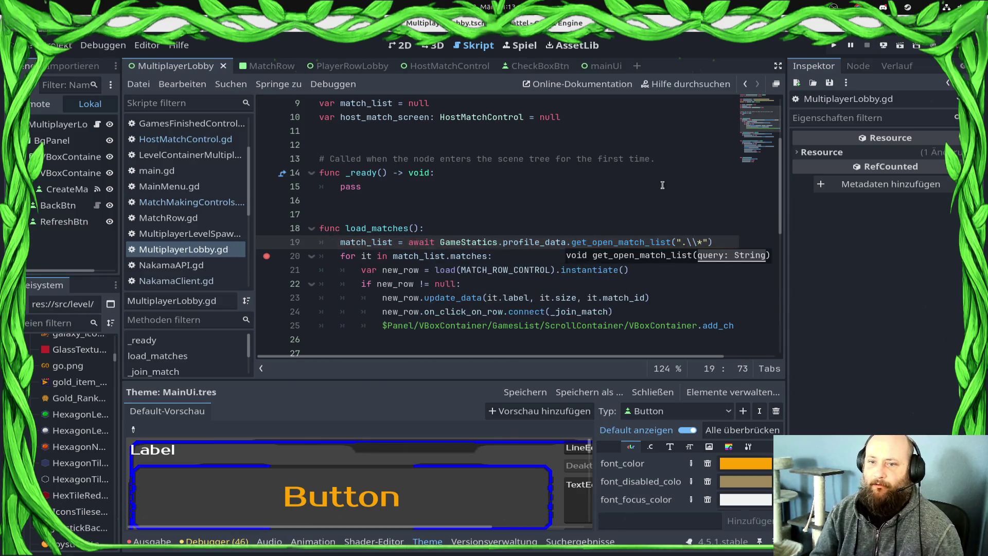
pyautogui.click(883, 46)
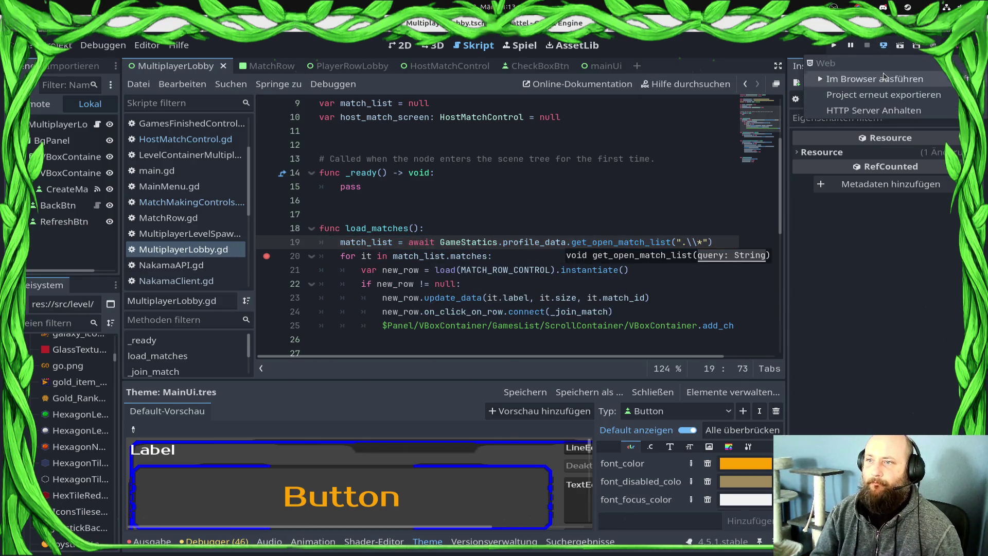
# Run the game in the browser, close the old ShipBattel tab and switch to the new one.
pyautogui.click(876, 79)
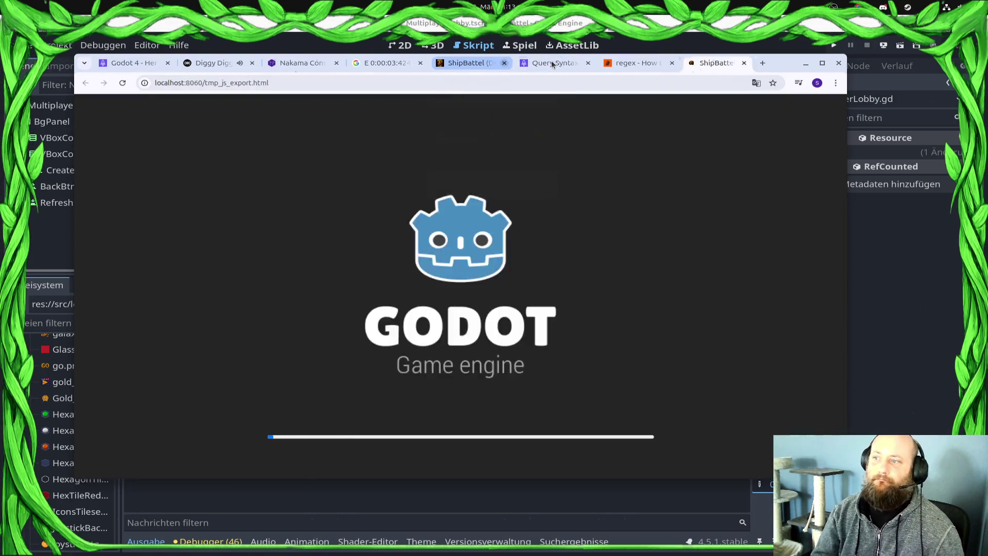
pyautogui.click(551, 66)
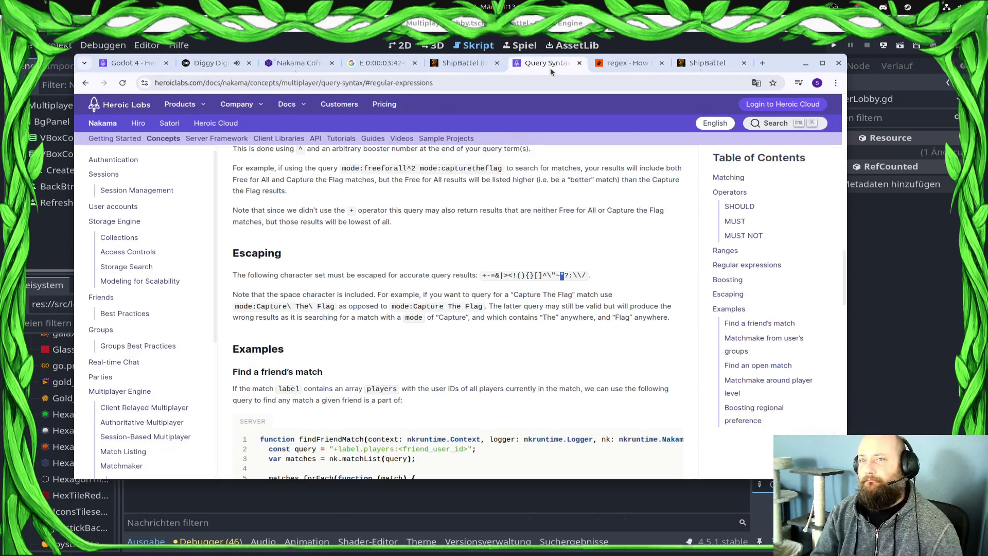
pyautogui.click(502, 64)
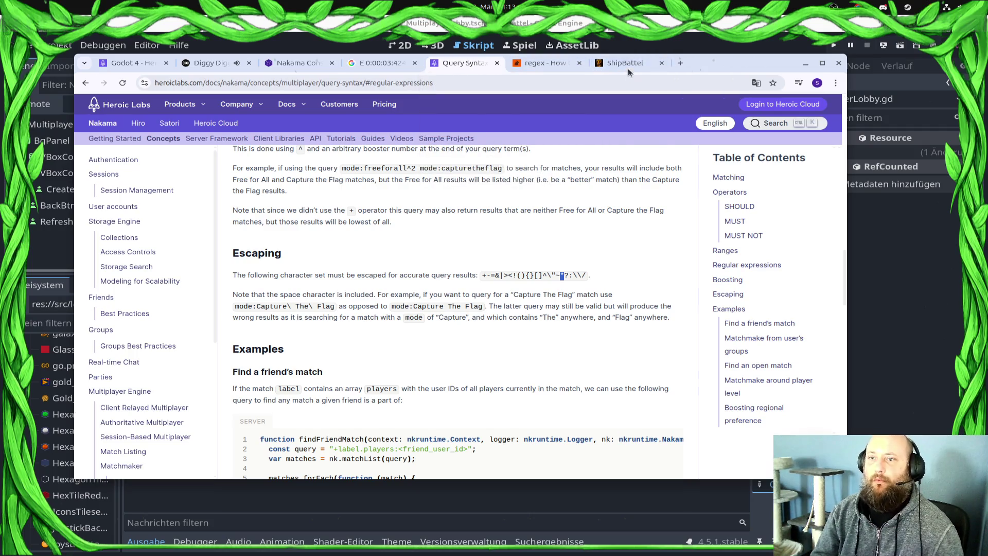
pyautogui.click(629, 65)
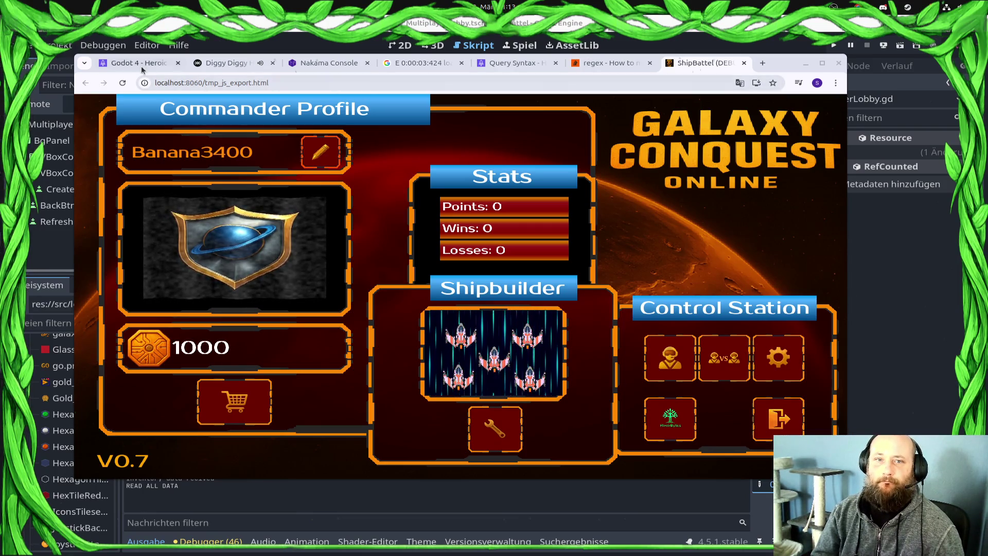
# Skip the Freefy music player to the next track, Wintersaga.
pyautogui.click(226, 63)
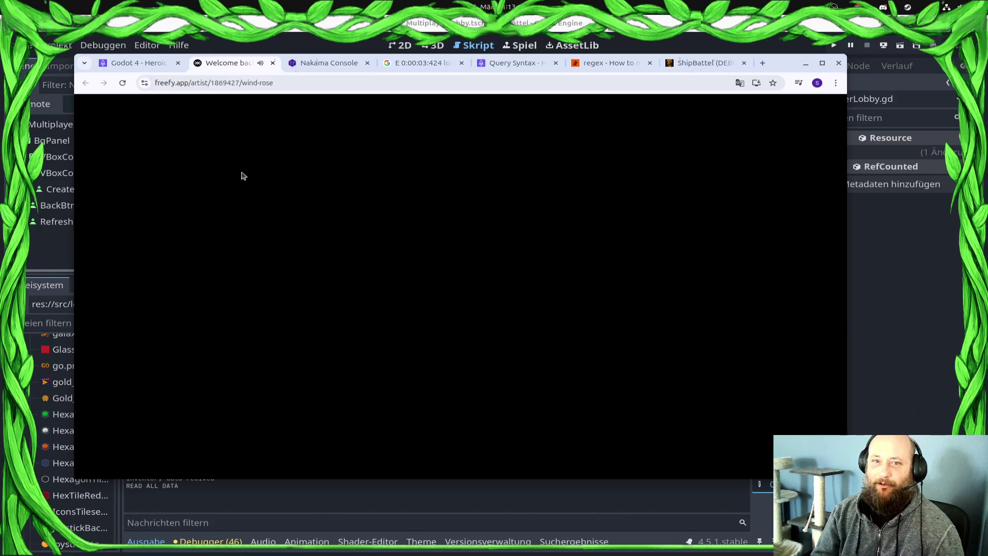
pyautogui.click(391, 85)
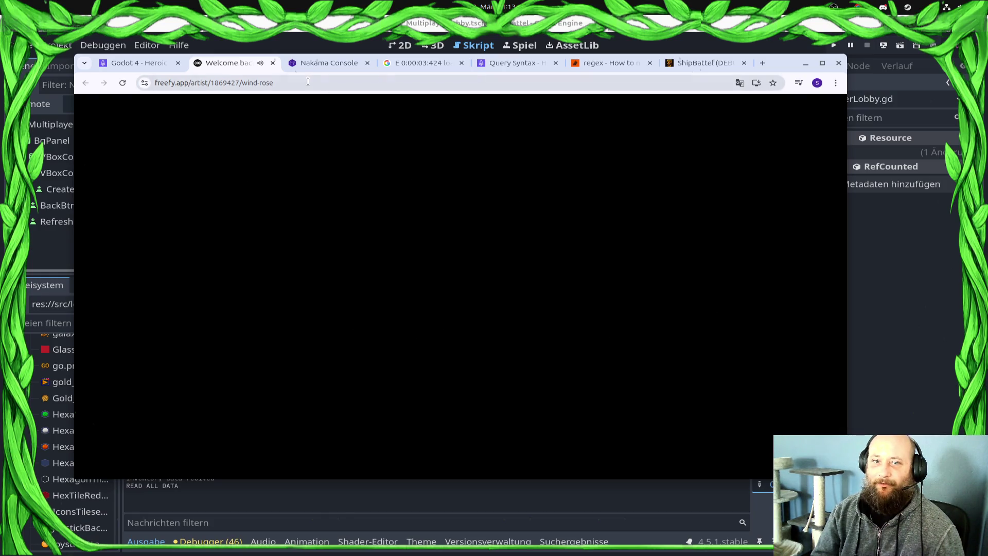
pyautogui.click(445, 199)
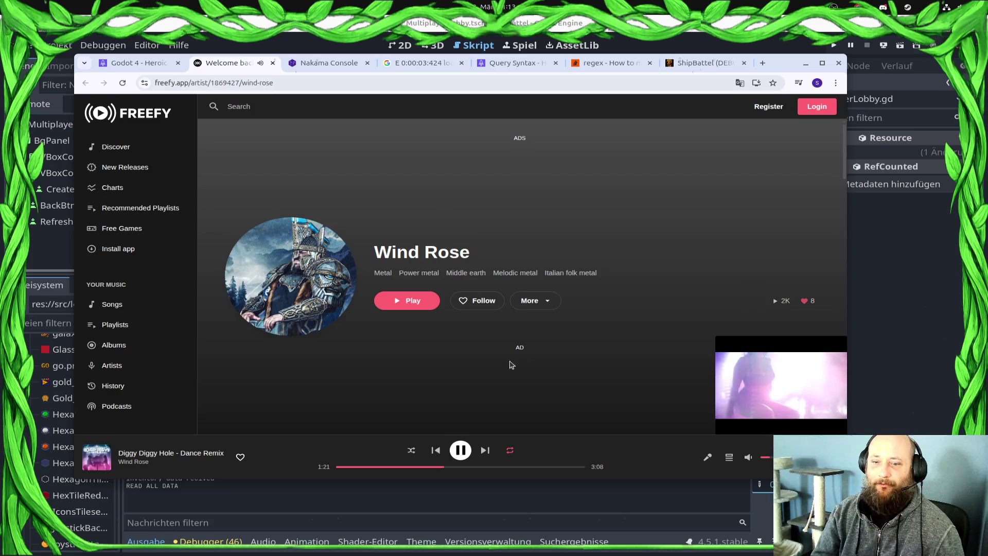
pyautogui.click(485, 450)
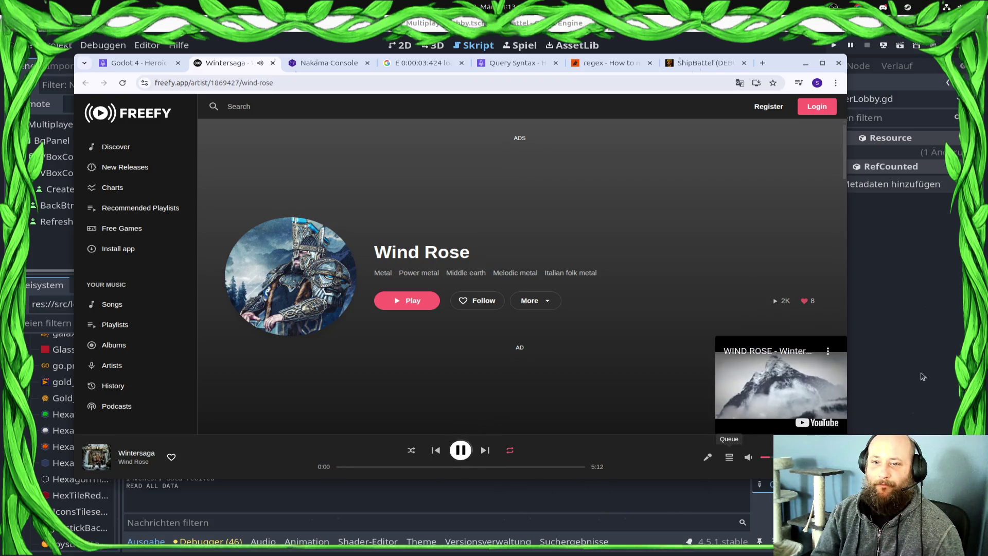
pyautogui.click(600, 493)
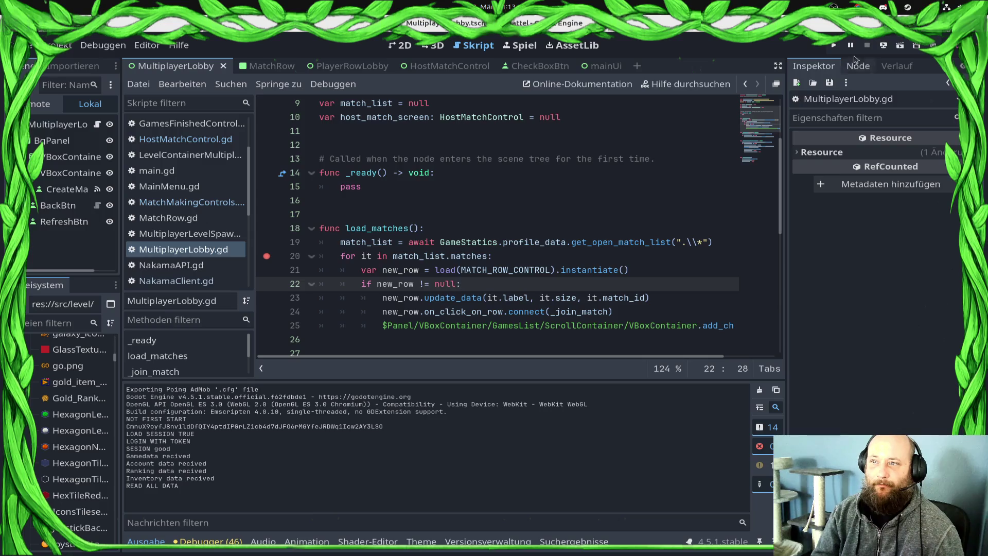
# In the ShipBattel game, create a new hosted match from Join Lobby and ready Player 1.
pyautogui.hotkey('alt', 'Tab')
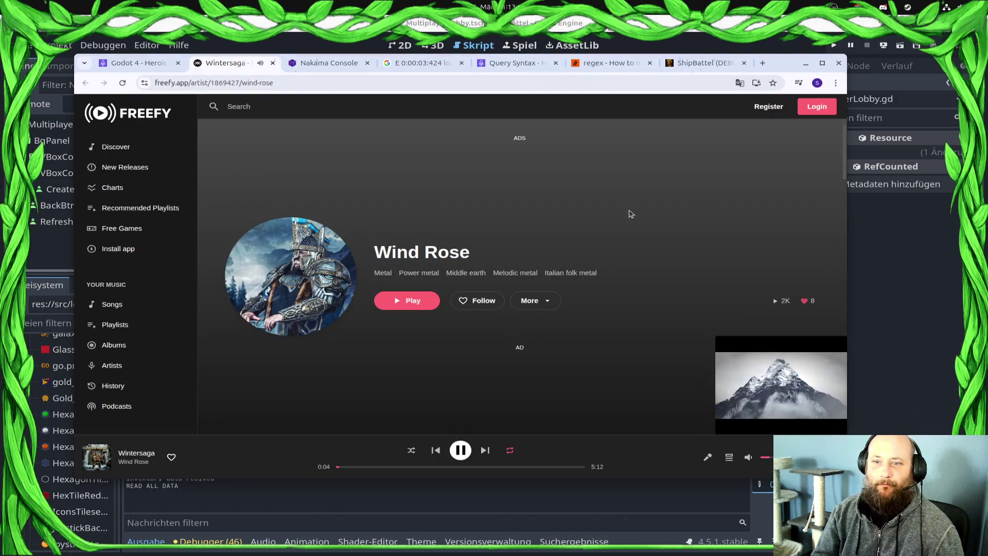
pyautogui.hotkey('ctrl', '9')
pyautogui.click(718, 366)
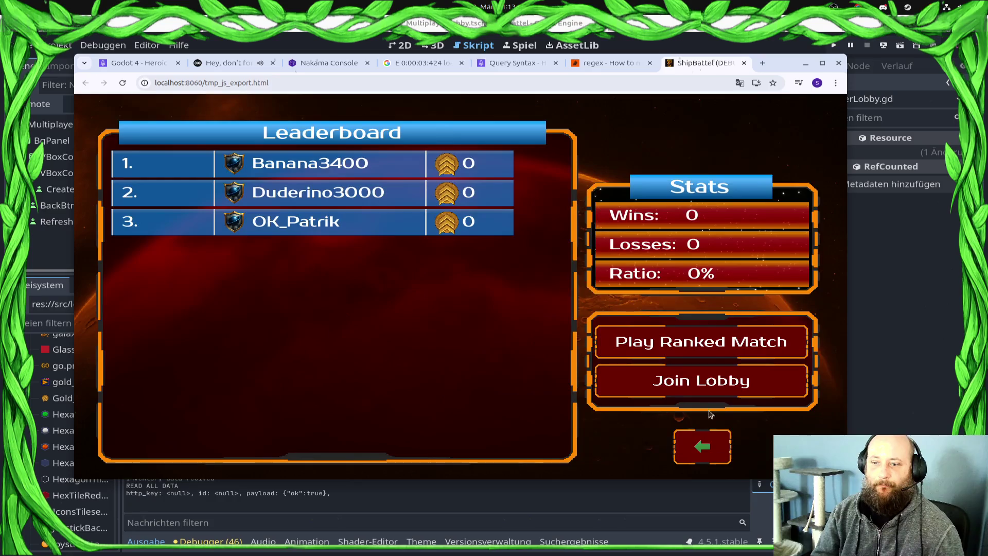
pyautogui.click(723, 393)
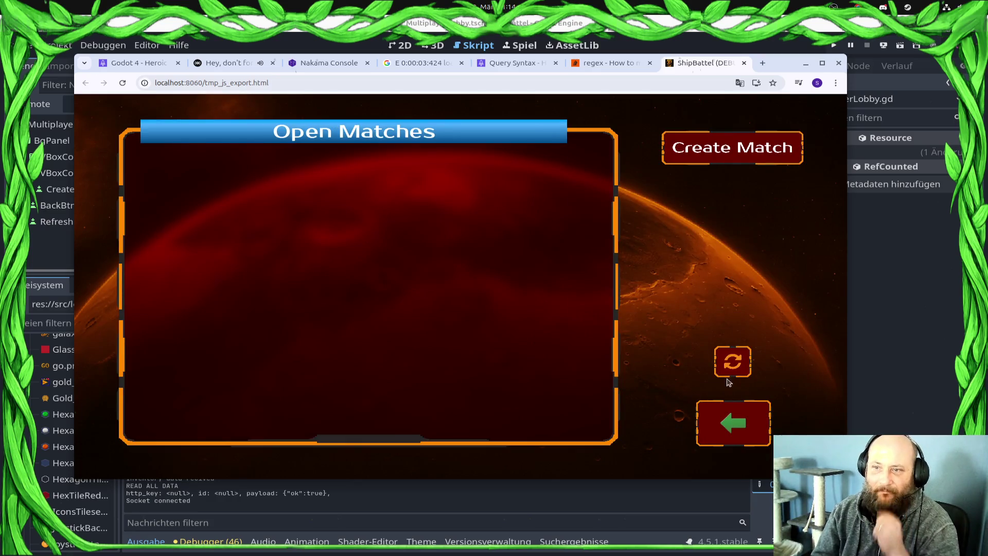
pyautogui.click(694, 145)
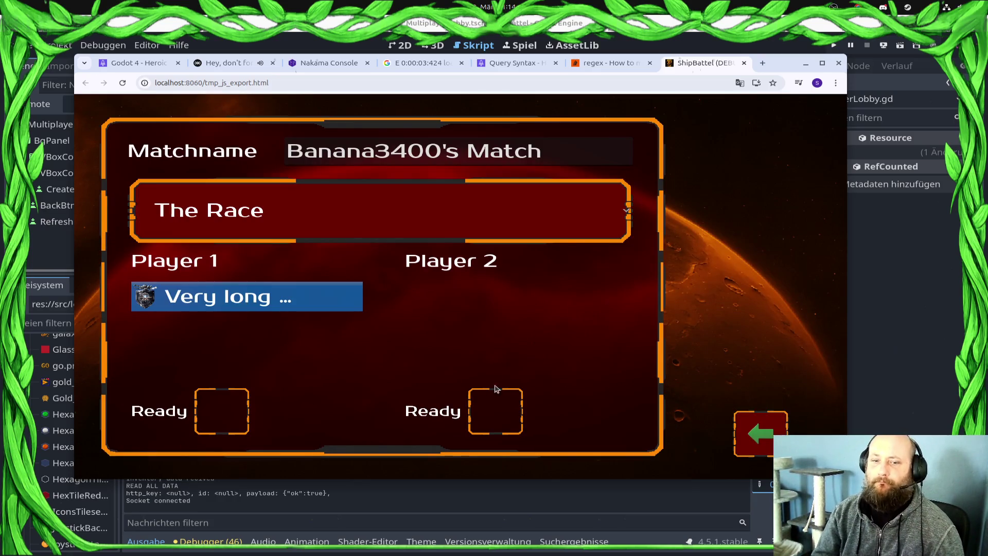
pyautogui.click(221, 412)
pyautogui.click(935, 309)
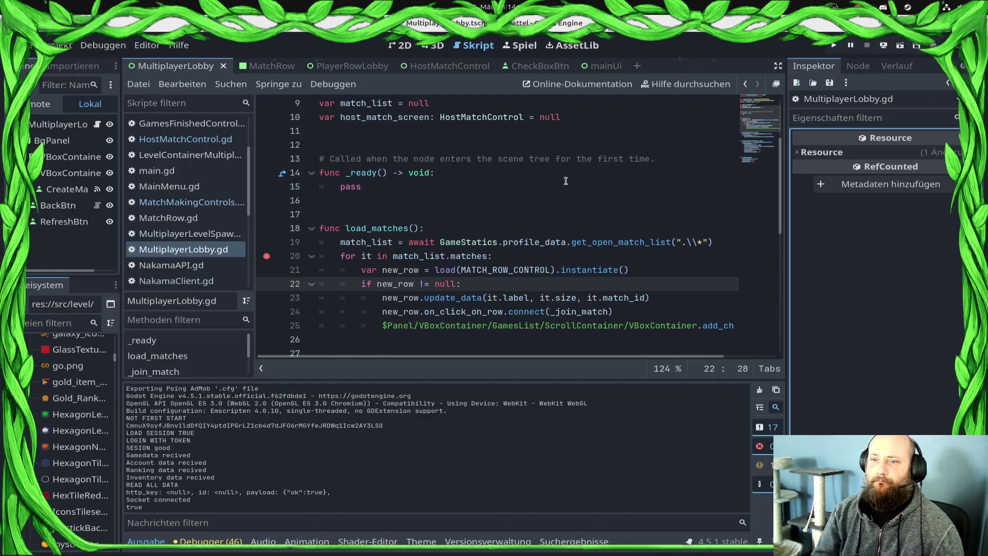
# Change list_matches_async on line 246 to pass "" as the label and query instead of nulls.
pyautogui.click(834, 45)
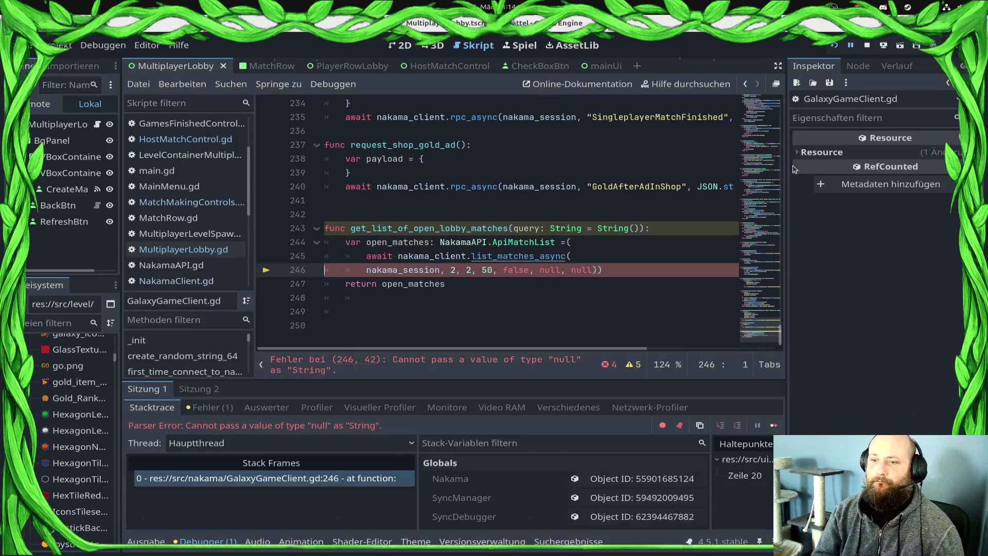
pyautogui.click(543, 274)
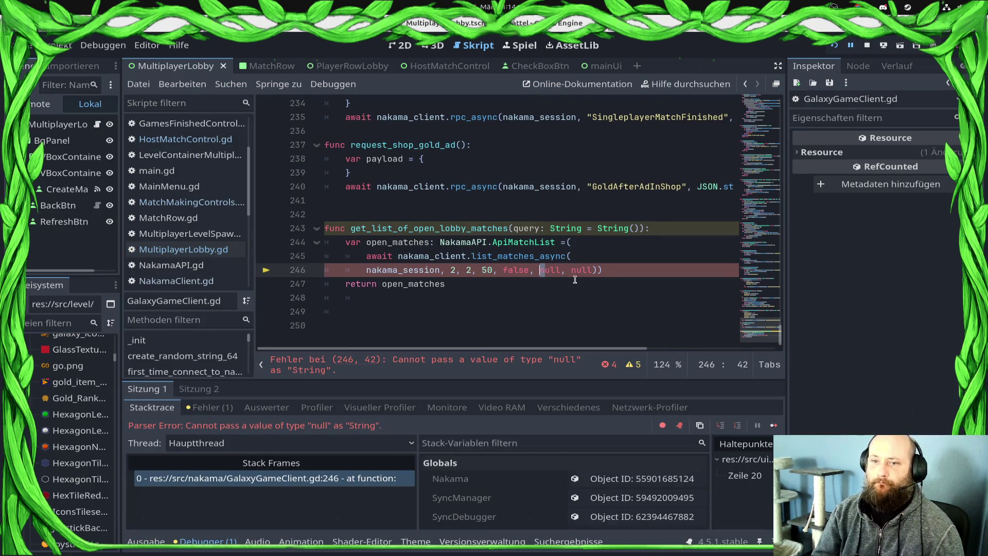
pyautogui.doubleClick(548, 272)
pyautogui.write('label')
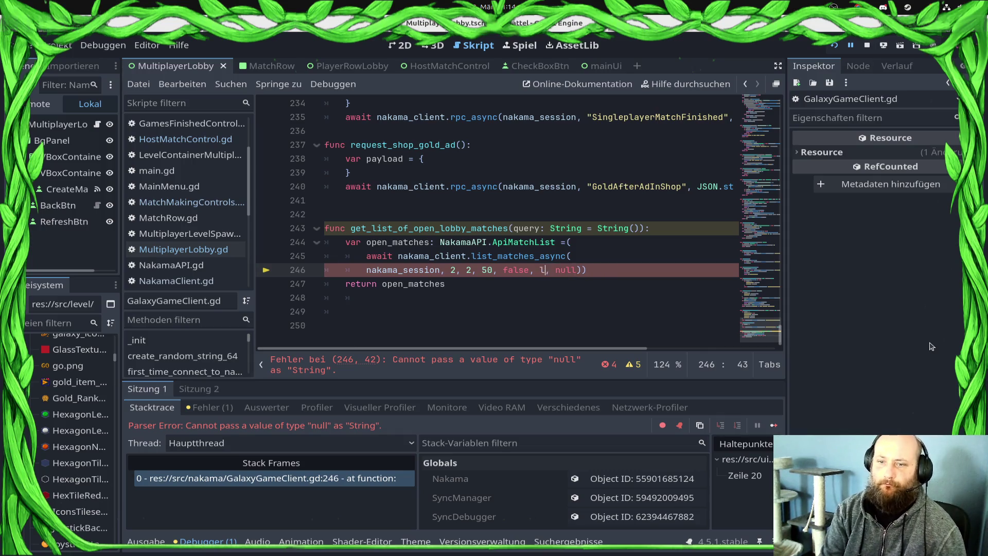
pyautogui.press('BackSpace')
pyautogui.press('BackSpace')
pyautogui.press('BackSpace')
pyautogui.write('""')
pyautogui.press('Right')
pyautogui.press('Right')
pyautogui.press('Delete')
pyautogui.press('Delete')
pyautogui.press('Delete')
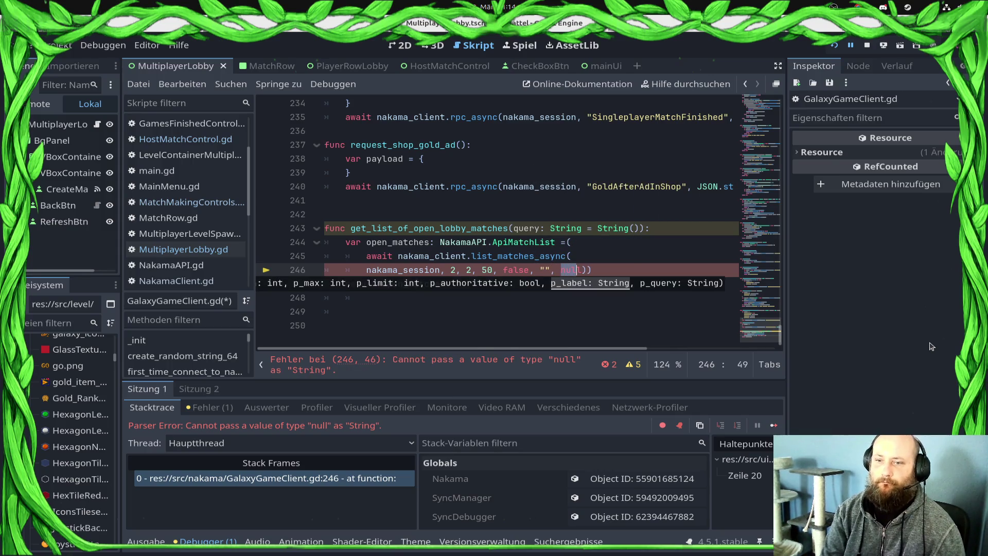
pyautogui.write('uery')
pyautogui.click(587, 274)
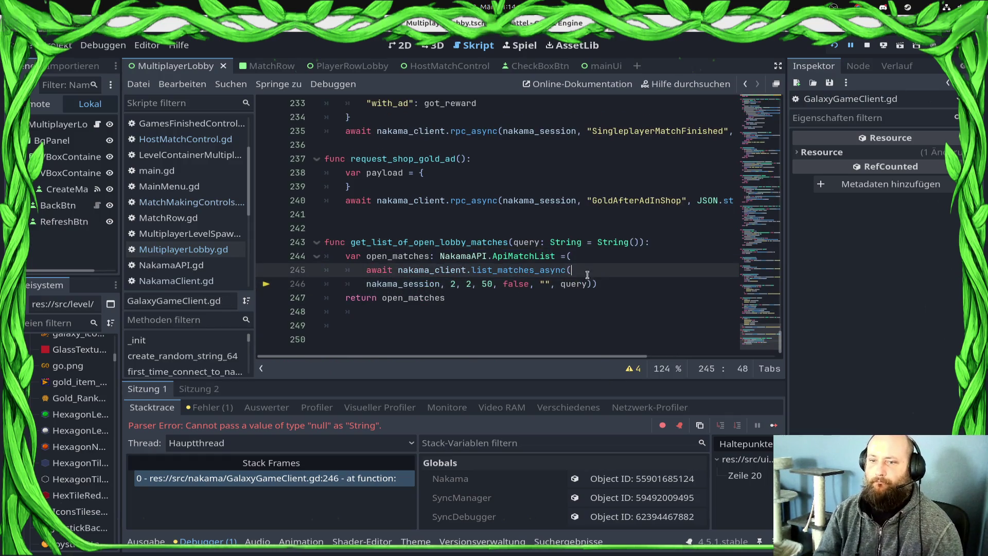
# Make ".\\*" the query parameter's default on line 243 and save the script.
pyautogui.click(608, 243)
pyautogui.keyDown('shift'); pyautogui.click(641, 243); pyautogui.keyUp('shift')
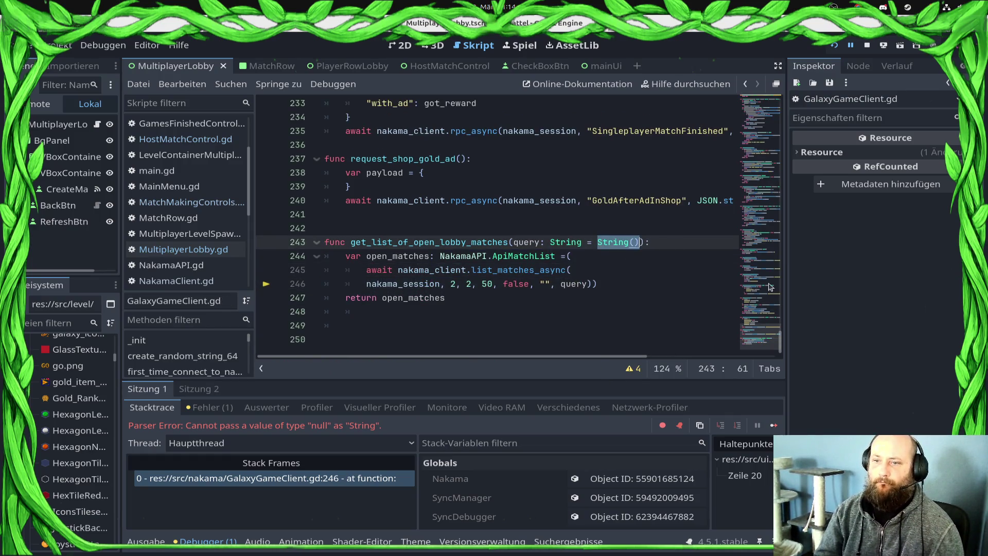
pyautogui.press('BackSpace')
pyautogui.write('.\\*')
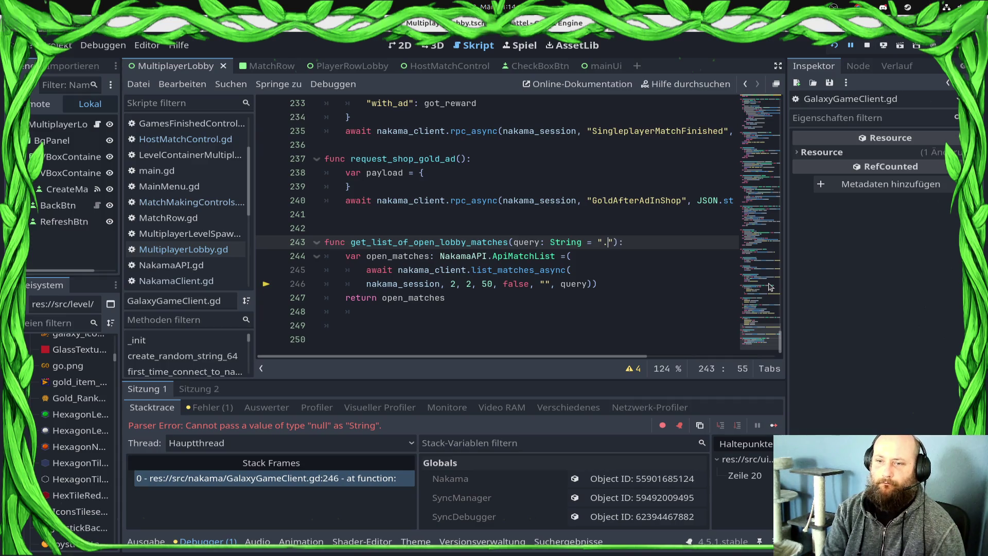
pyautogui.hotkey('ctrl', 's')
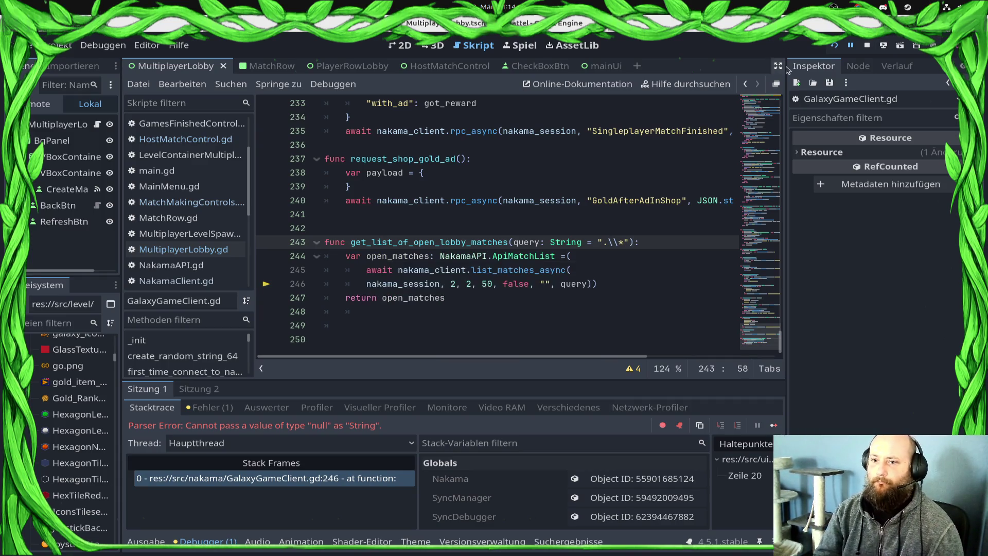
pyautogui.click(867, 46)
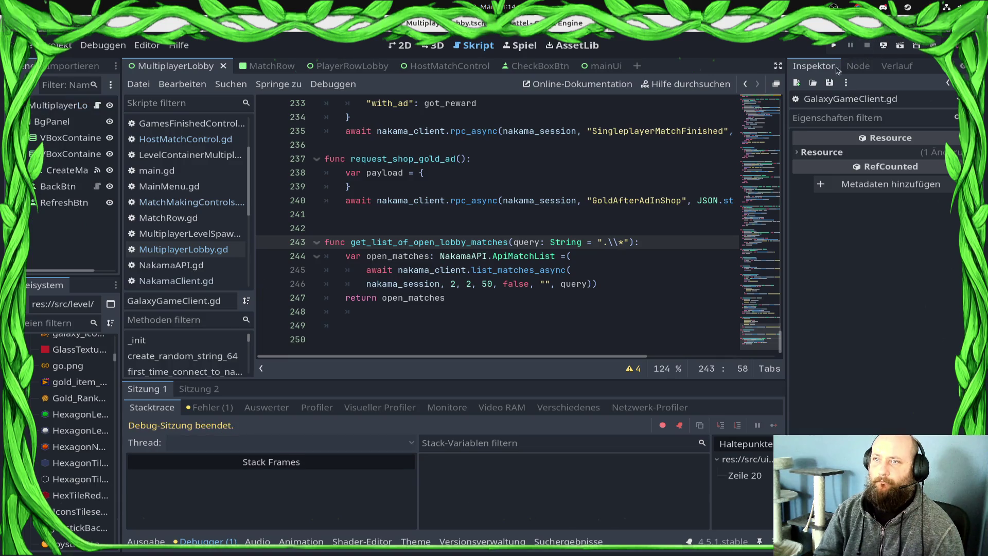
# Rerun the game, join the lobby to hit the load_matches breakpoint, and inspect match_list's empty Matches array.
pyautogui.click(835, 45)
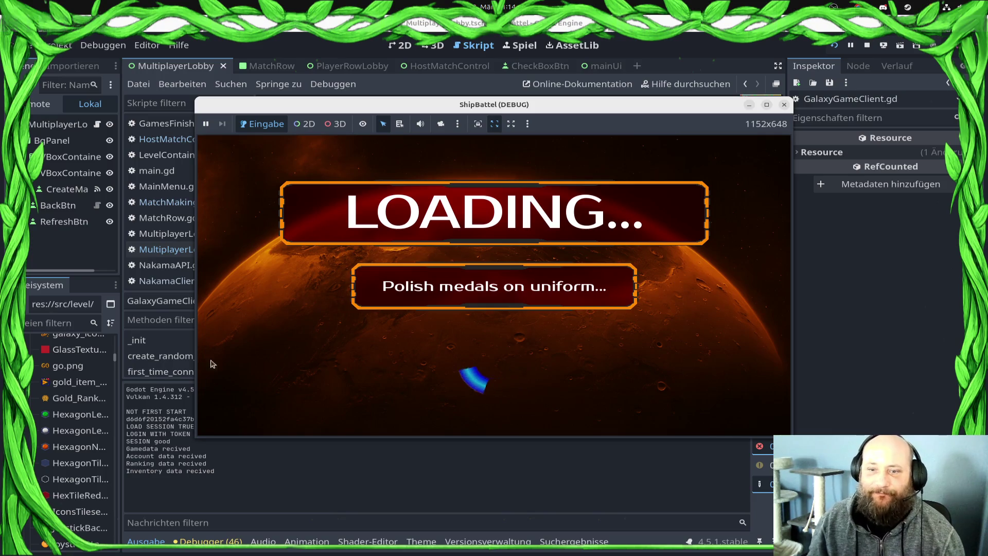
pyautogui.click(695, 343)
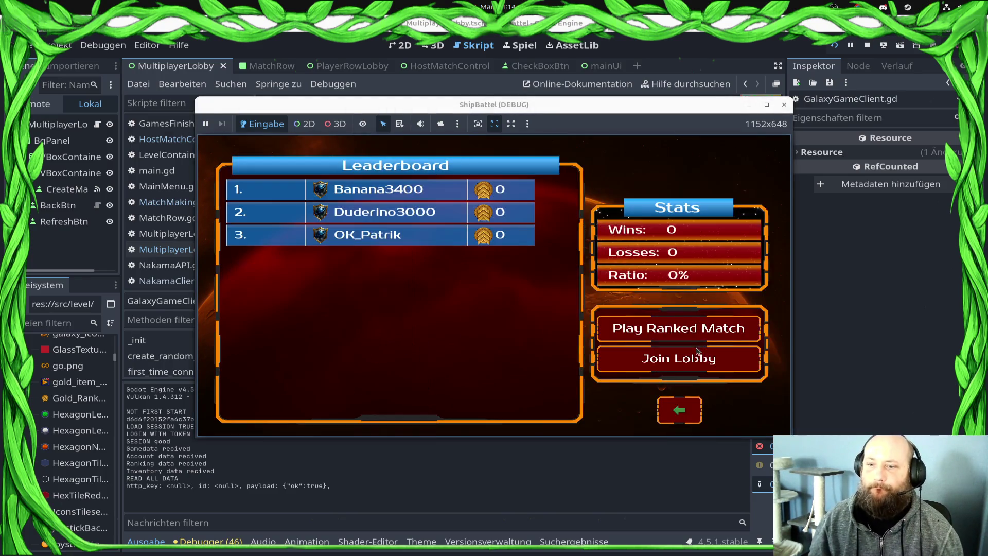
pyautogui.click(661, 369)
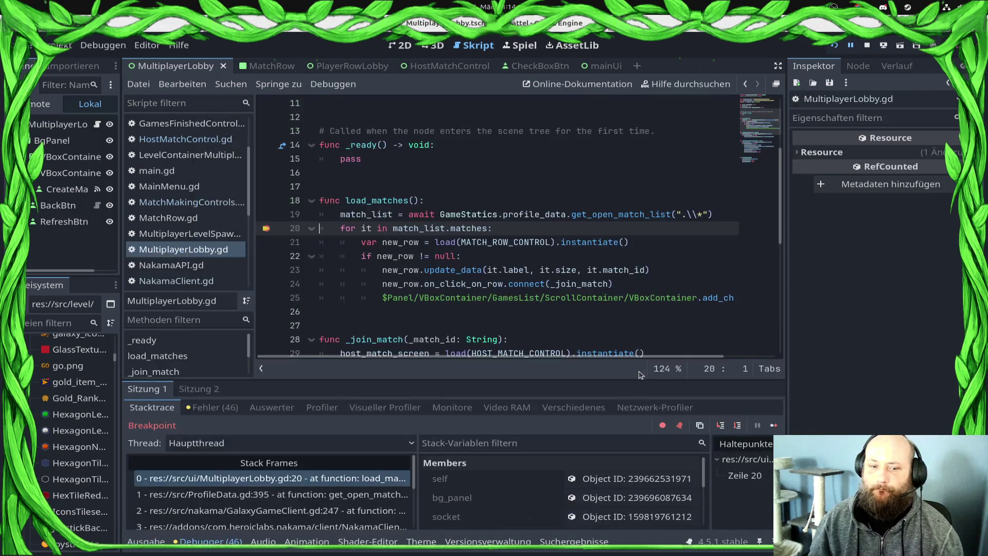
pyautogui.scroll(-2, 633, 494)
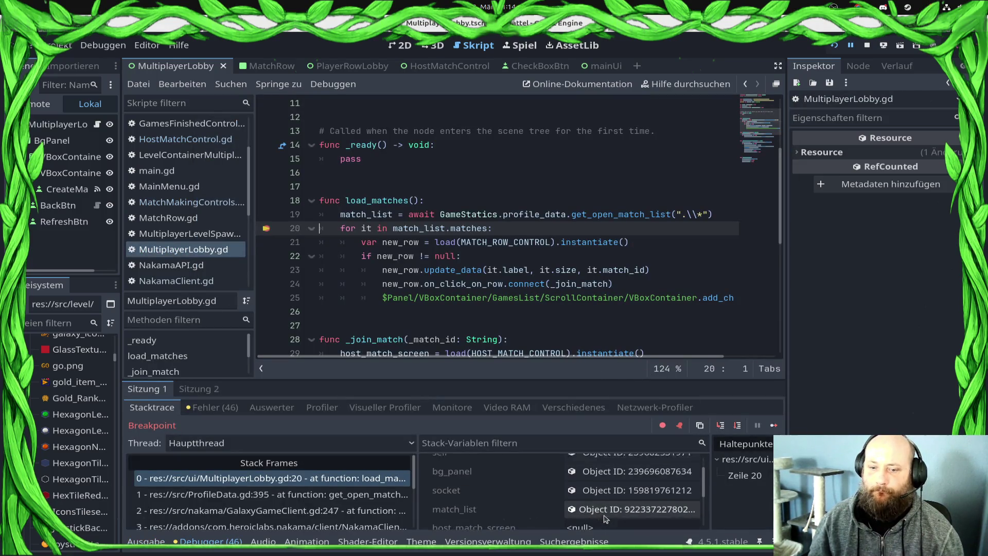
pyautogui.click(633, 500)
pyautogui.click(924, 172)
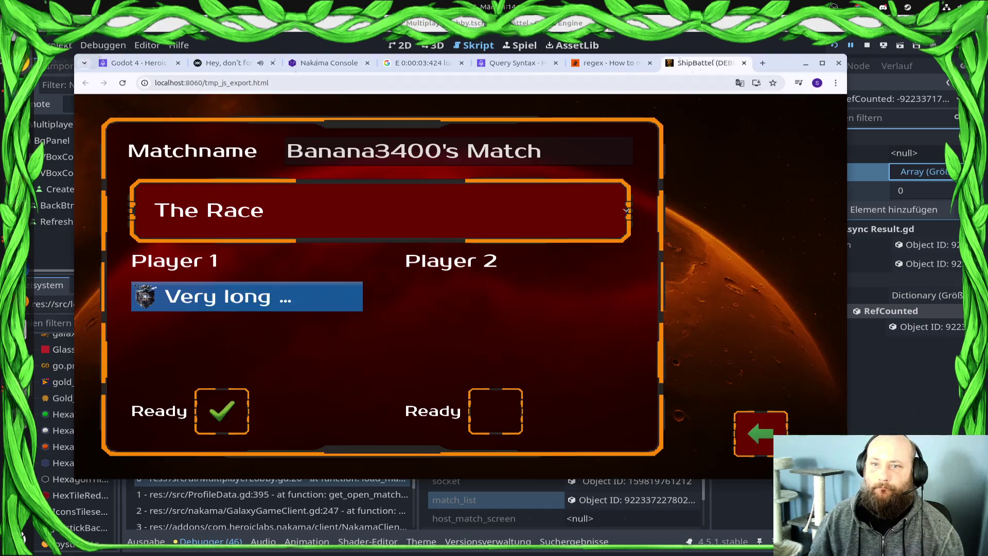
# Open the Nakama Console's active matches list and check the running match's ID.
pyautogui.hotkey('alt', 'Tab')
pyautogui.click(497, 66)
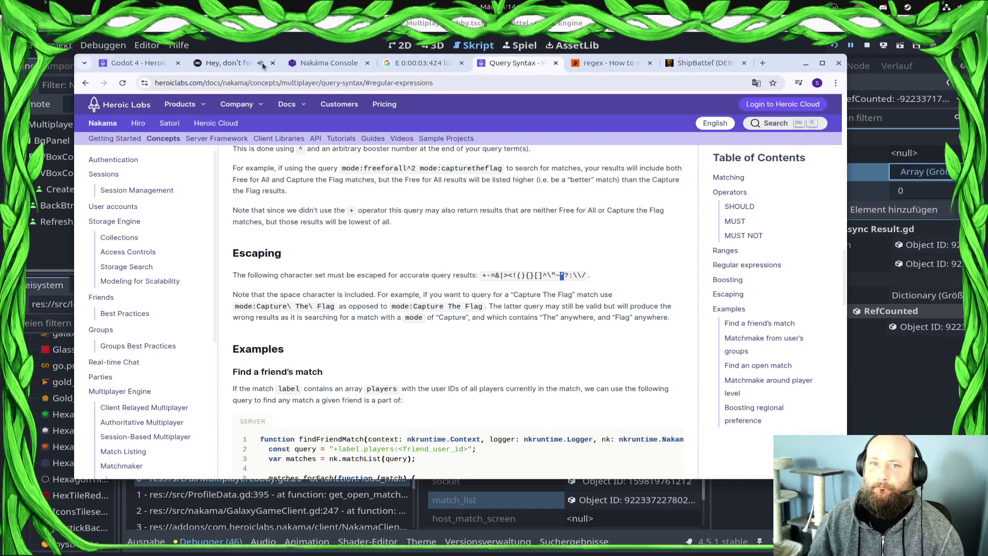
pyautogui.click(330, 63)
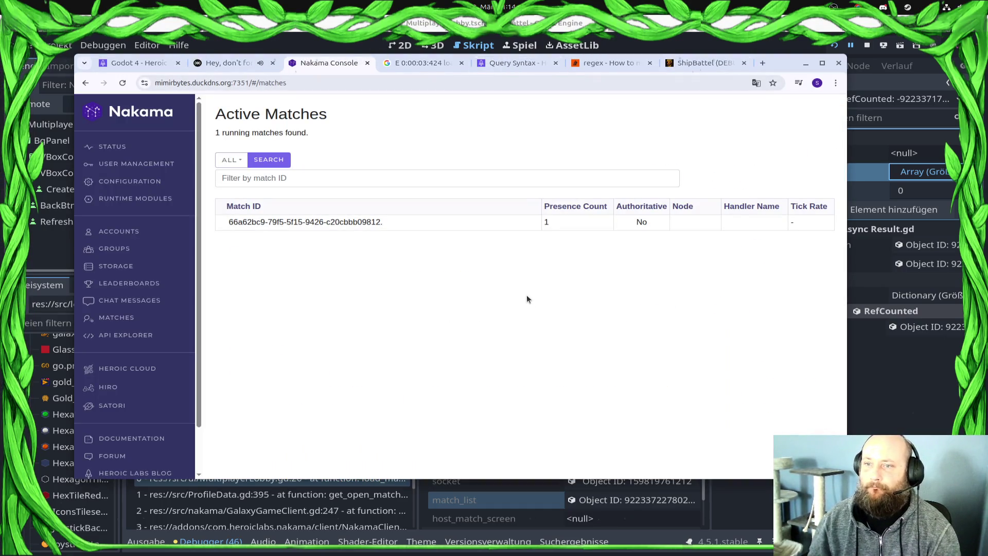
pyautogui.doubleClick(344, 221)
pyautogui.click(823, 63)
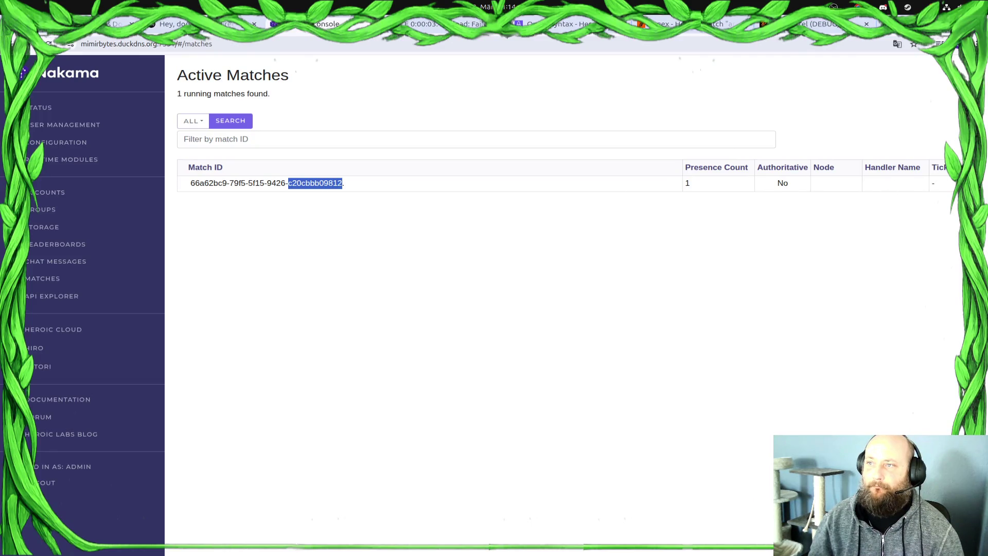
pyautogui.press('super+Down')
# Filter matches by RELAYED, then ALL, confirming one running match, and revisit the game's hosted lobby.
pyautogui.click(232, 160)
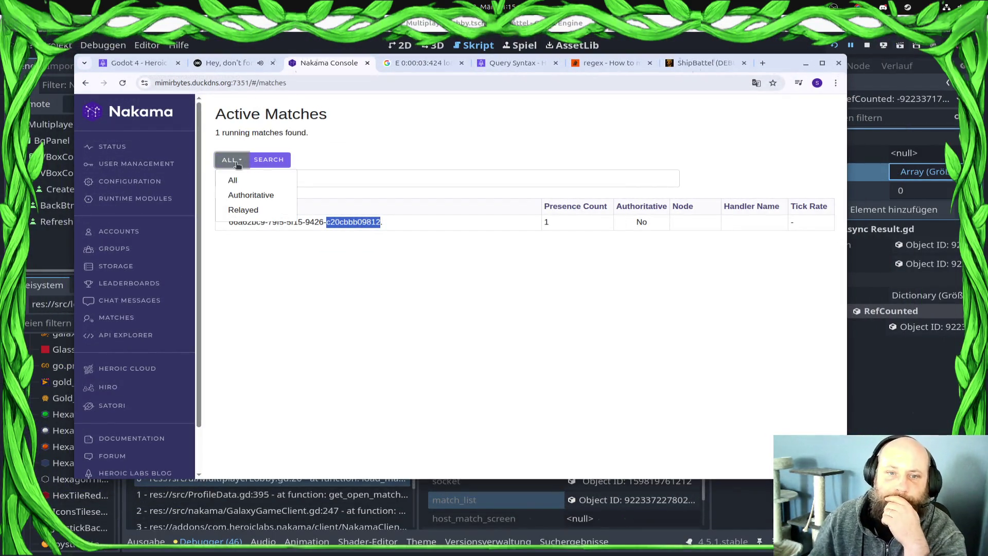
pyautogui.click(274, 210)
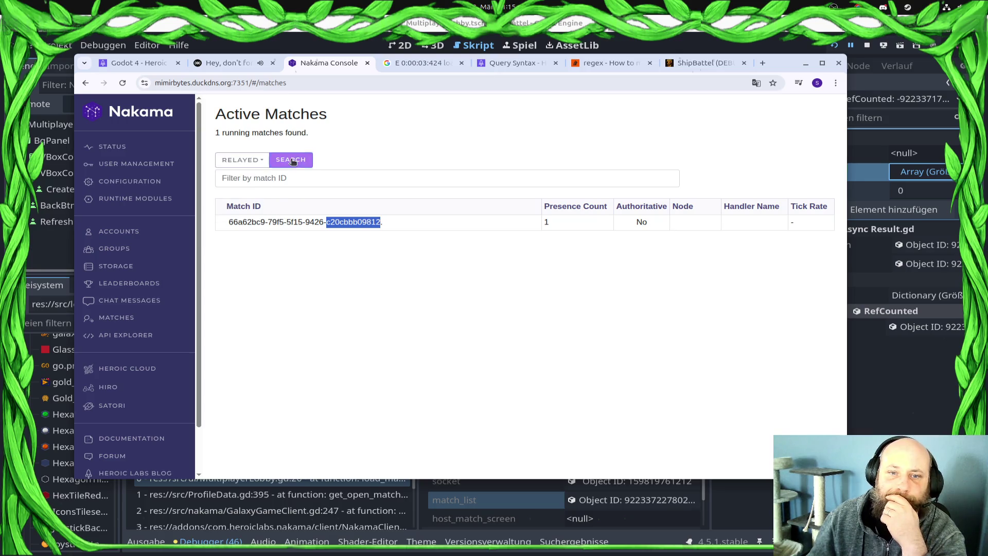
pyautogui.click(292, 161)
pyautogui.click(242, 160)
pyautogui.click(264, 179)
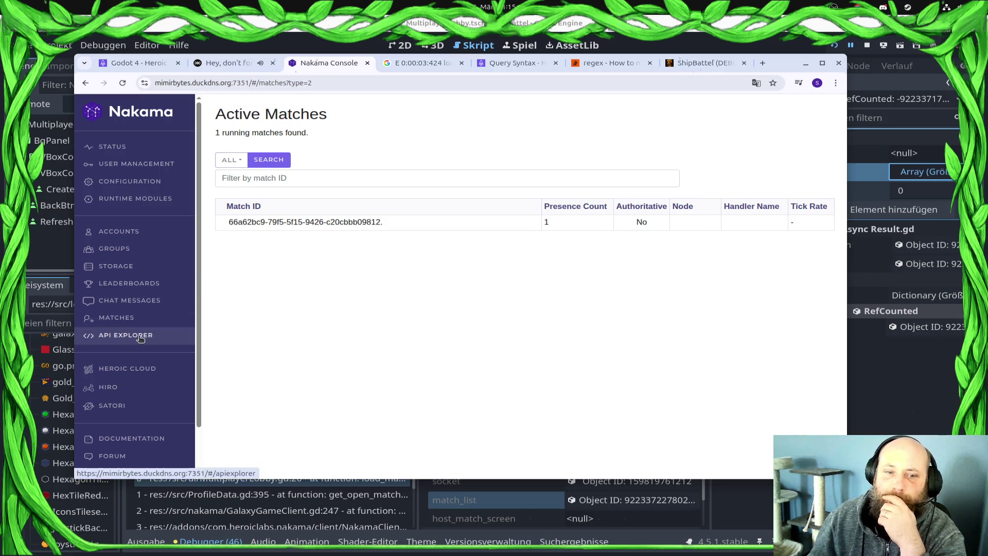
pyautogui.click(156, 325)
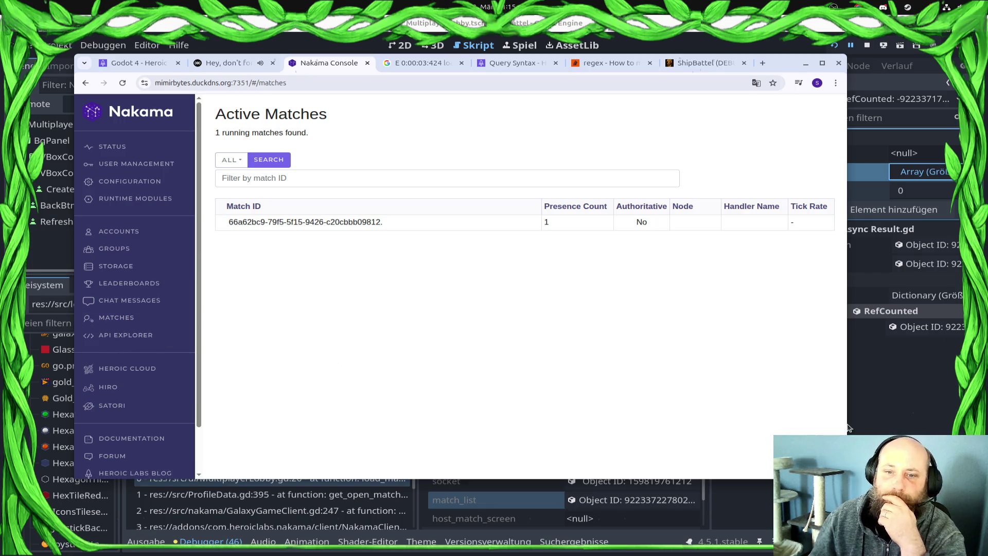
pyautogui.click(685, 64)
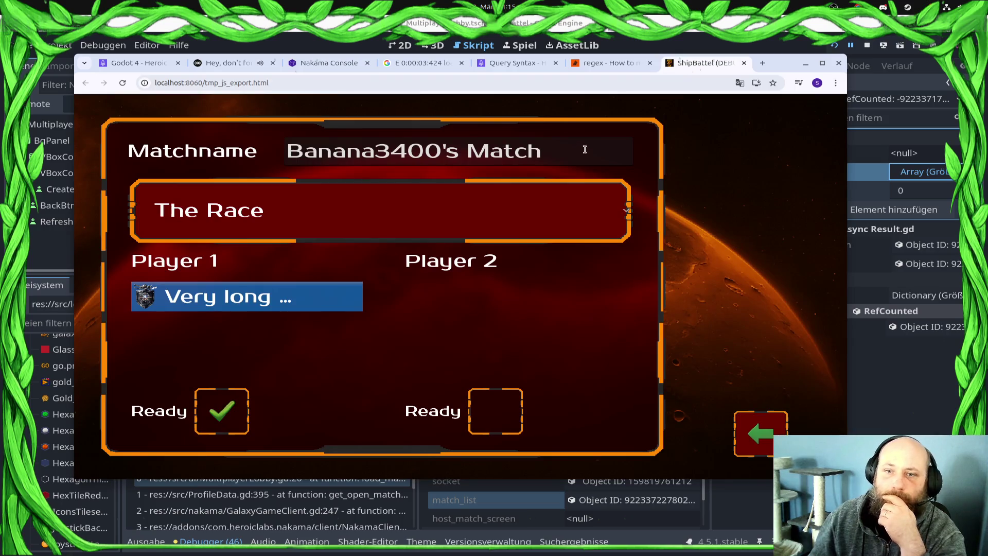
pyautogui.moveTo(571, 145); pyautogui.dragTo(280, 129)
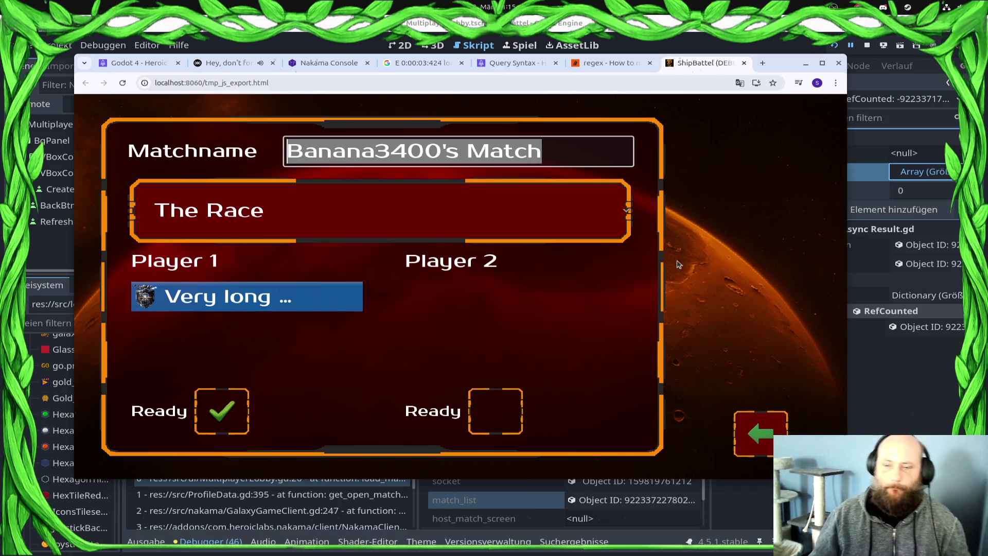
pyautogui.hotkey('alt', 'Tab')
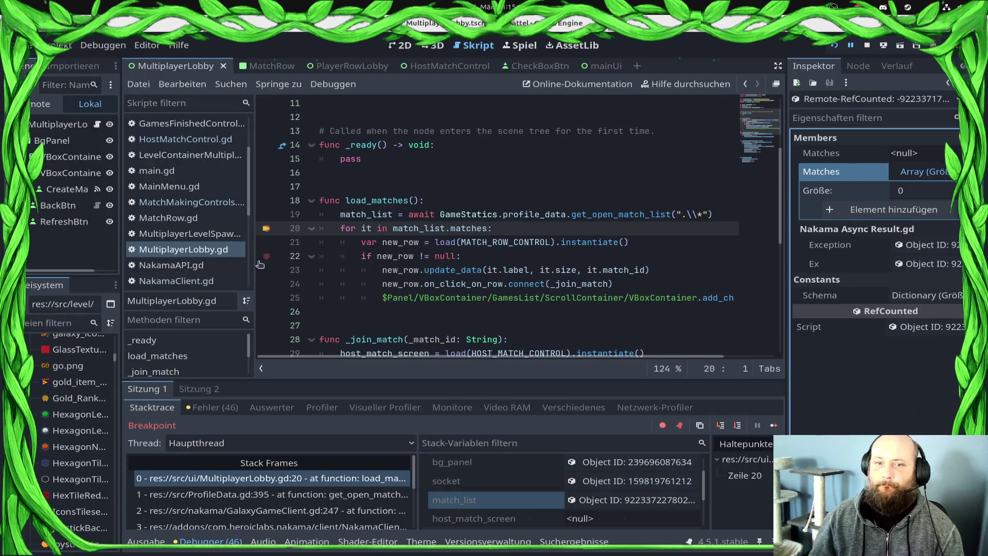
# Stop the debug session and remove the breakpoint on line 20.
pyautogui.press('F8')
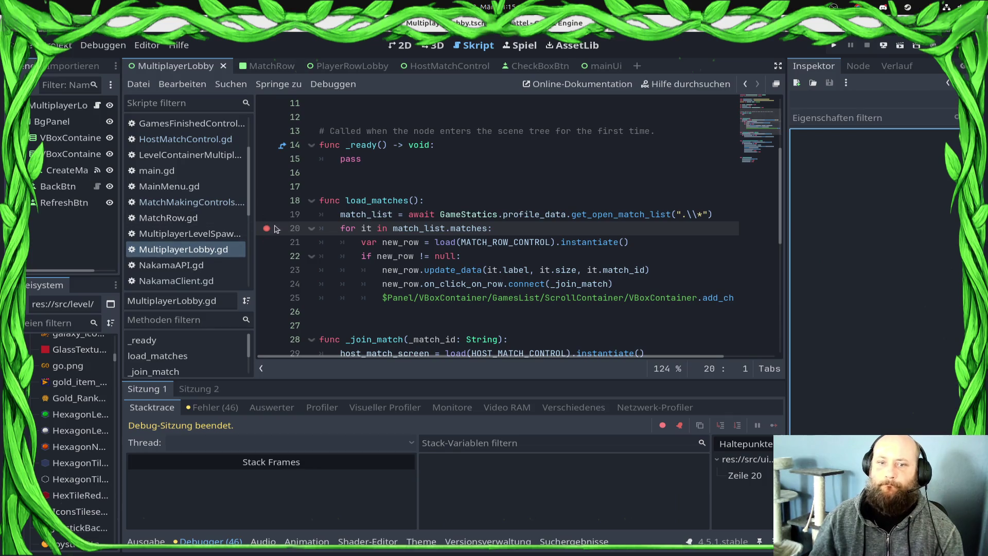
pyautogui.click(266, 228)
pyautogui.scroll(4, 464, 231)
pyautogui.click(532, 312)
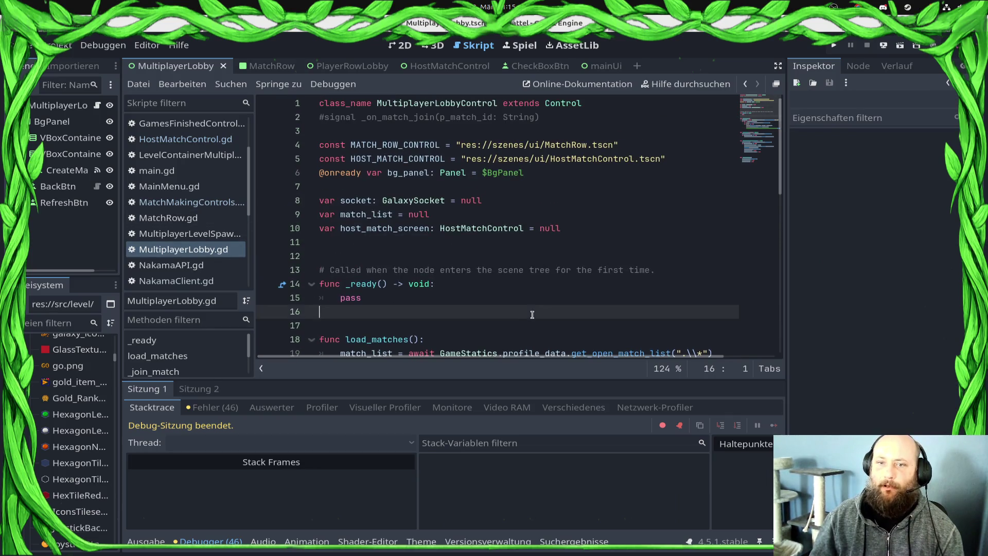
pyautogui.scroll(-3, 536, 314)
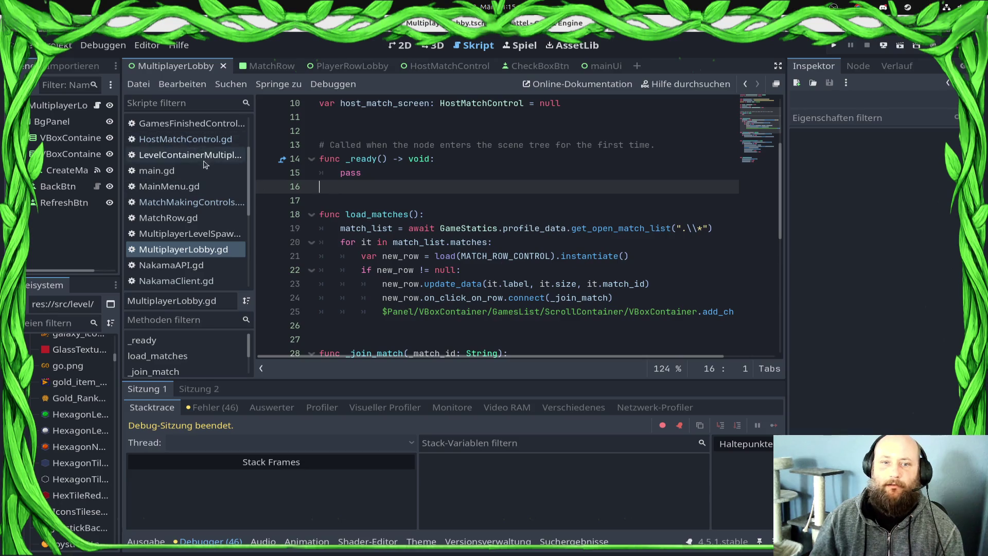
# In HostMatchControl.gd, delete the two empty lines at the top of load_as_host and save.
pyautogui.click(186, 139)
pyautogui.scroll(2, 675, 292)
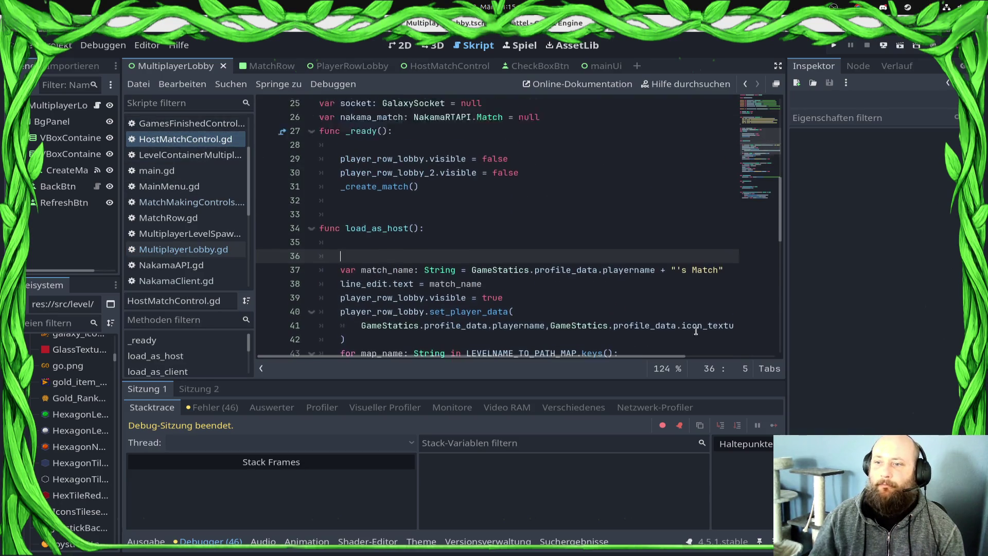
pyautogui.click(570, 323)
pyautogui.scroll(-3, 441, 266)
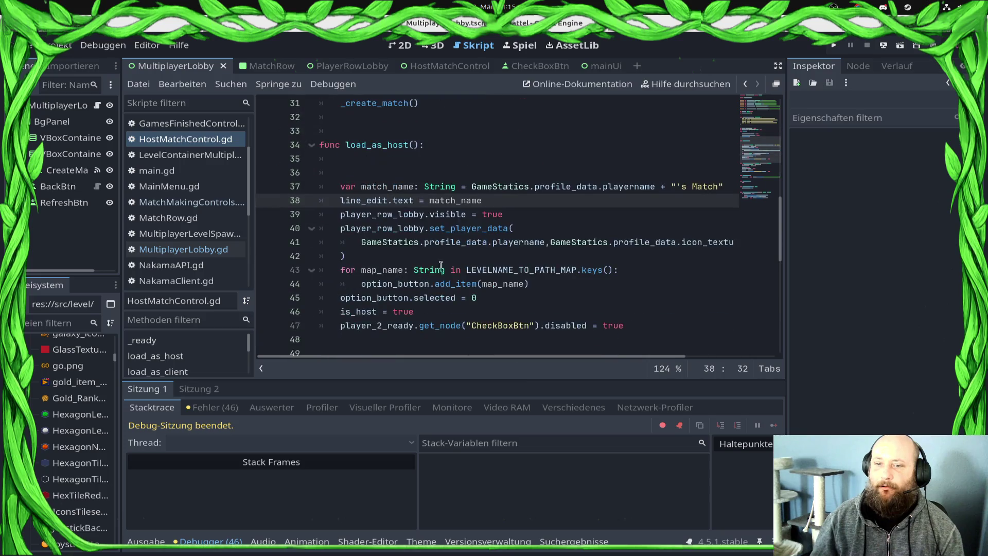
pyautogui.scroll(1, 520, 216)
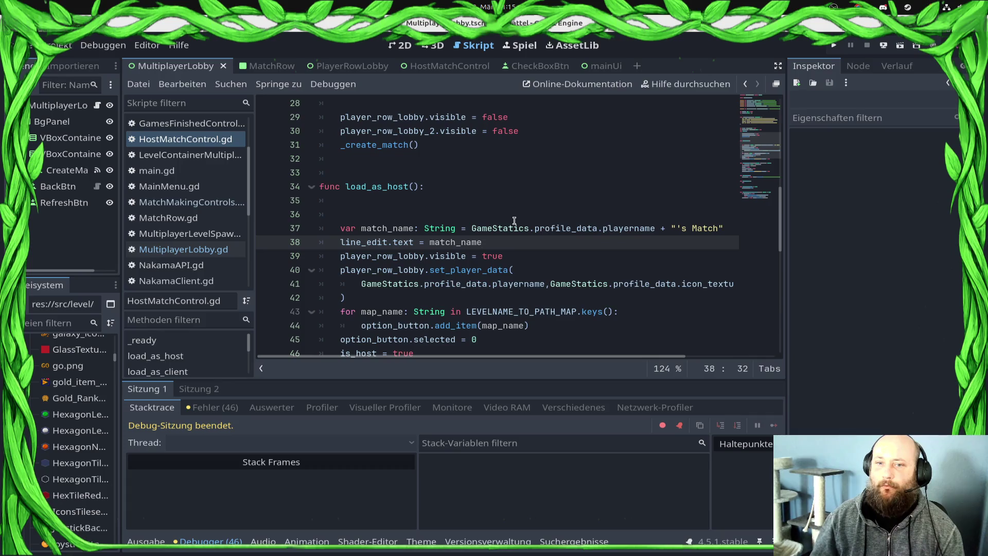
pyautogui.click(514, 222)
pyautogui.press('Up')
pyautogui.hotkey('shift', 'Up')
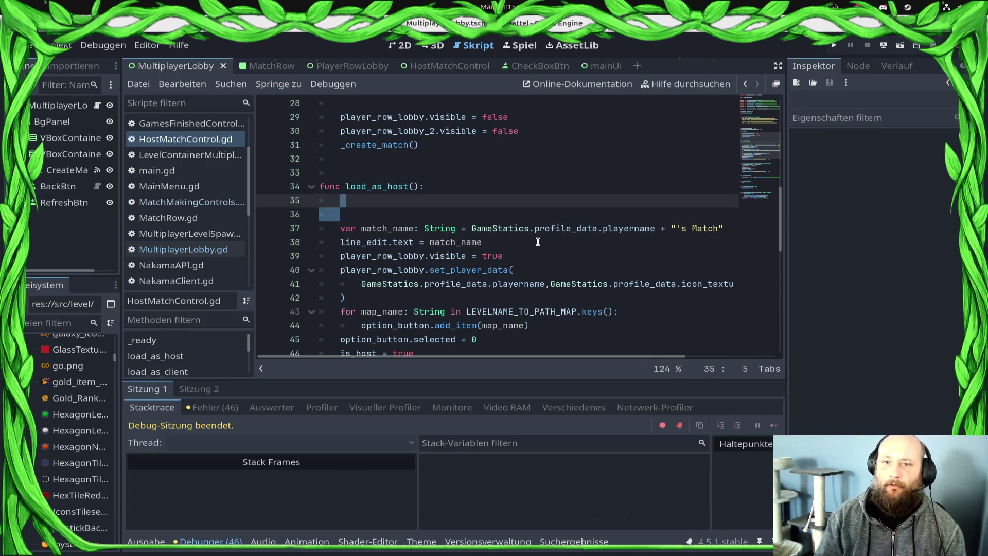
pyautogui.press('BackSpace')
pyautogui.press('BackSpace')
pyautogui.hotkey('ctrl', 's')
# Inspect the _create_match definition and its match name argument.
pyautogui.keyDown('ctrl'); pyautogui.click(371, 144); pyautogui.keyUp('ctrl')
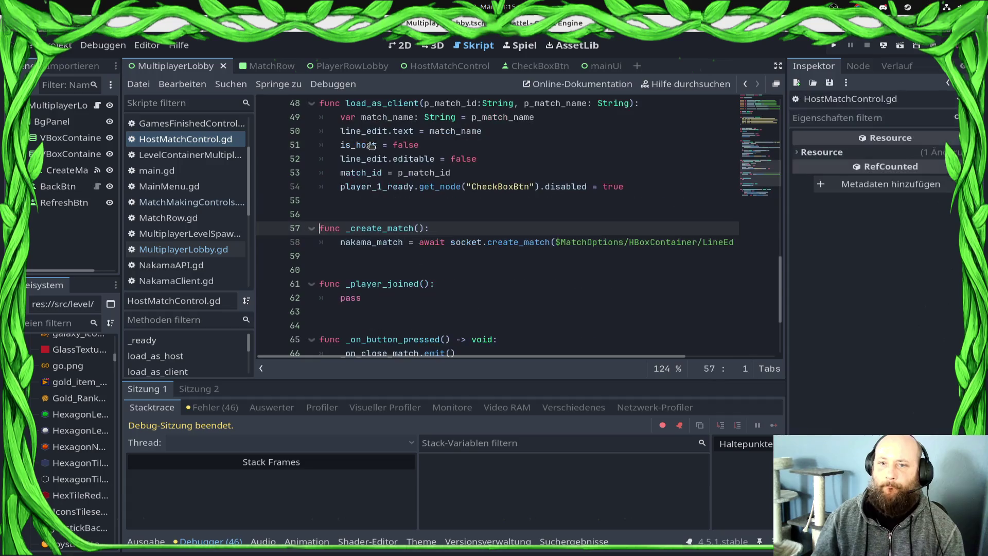
pyautogui.click(602, 243)
pyautogui.moveTo(556, 241)
pyautogui.mouseDown()
pyautogui.moveTo(860, 252)
pyautogui.moveTo(890, 237)
pyautogui.moveTo(715, 239)
pyautogui.mouseUp()
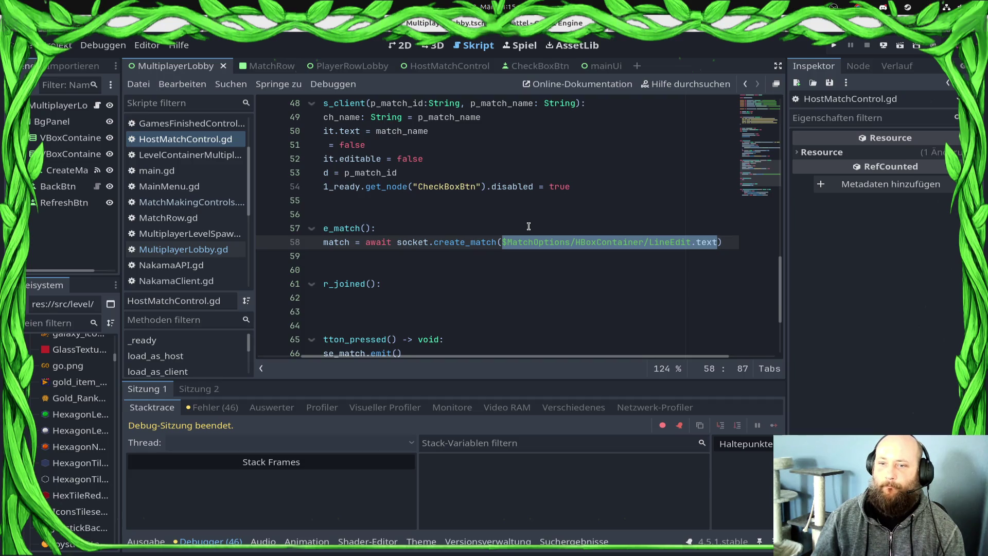
pyautogui.click(455, 354)
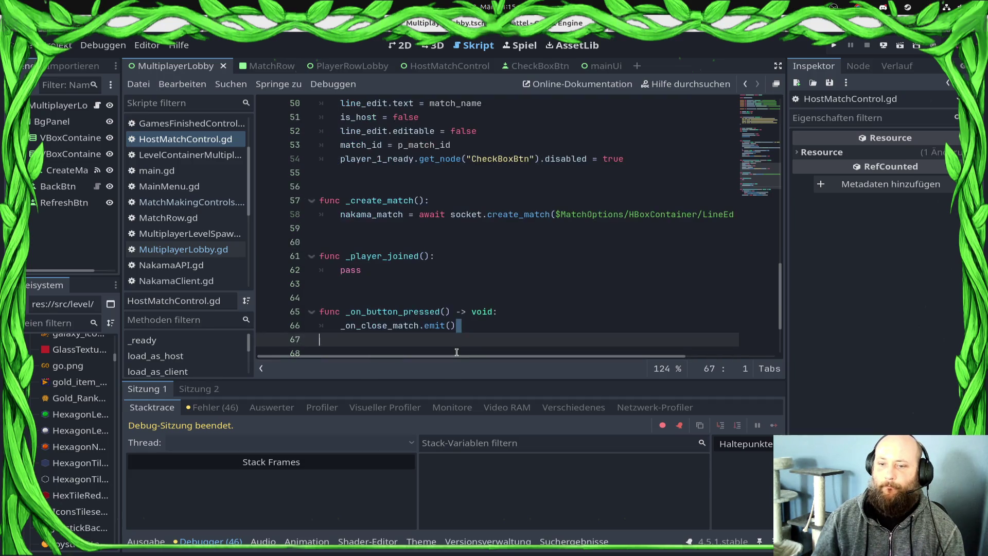
# Move the _create_match() call from _ready to the end of load_as_host and save.
pyautogui.scroll(4, 409, 259)
pyautogui.scroll(6, 409, 259)
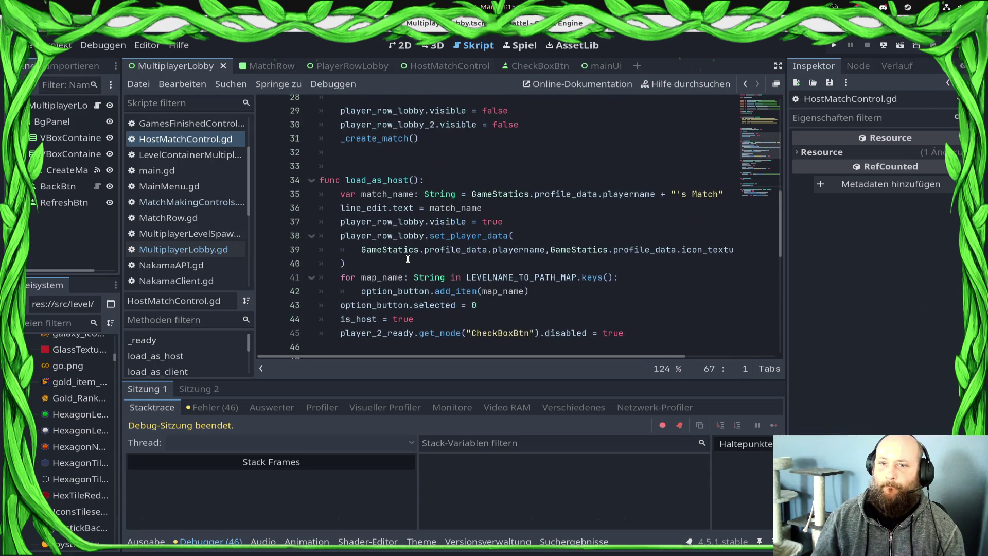
pyautogui.moveTo(446, 264); pyautogui.dragTo(223, 262)
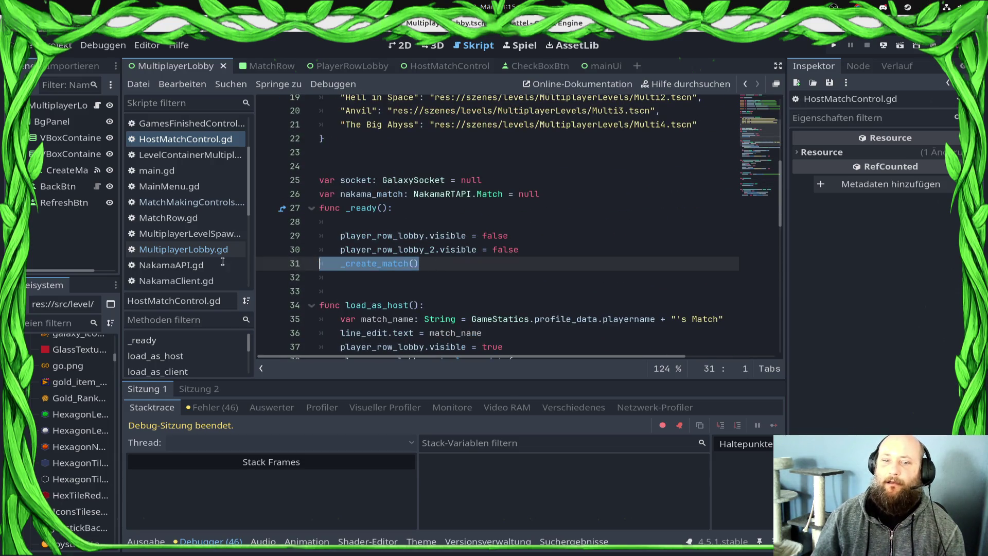
pyautogui.hotkey('ctrl', 'x')
pyautogui.scroll(-5, 407, 251)
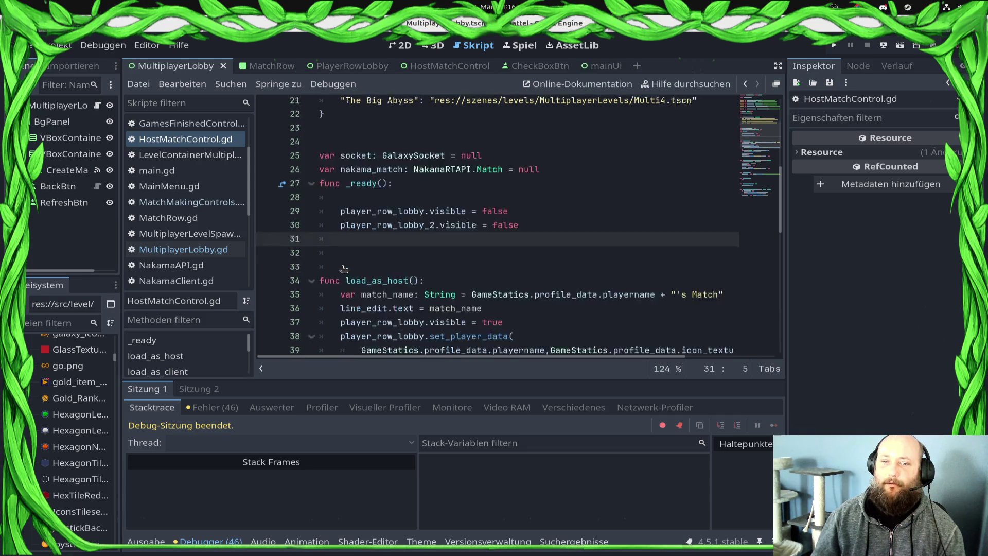
pyautogui.click(637, 250)
pyautogui.press('Return')
pyautogui.hotkey('ctrl', 'v')
pyautogui.hotkey('ctrl', 's')
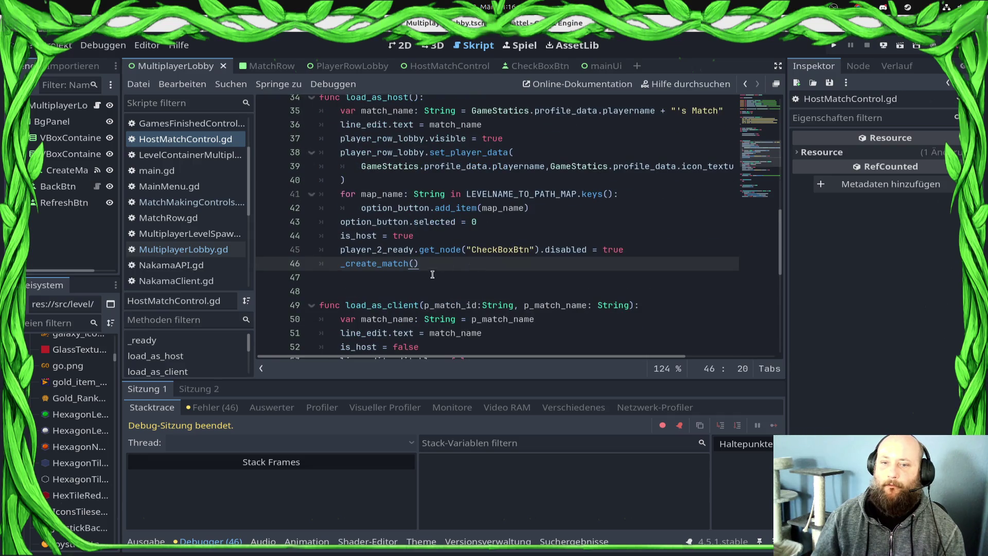
# Check where match_name is used, then run the updated project in the browser.
pyautogui.doubleClick(386, 111)
pyautogui.scroll(-5, 386, 110)
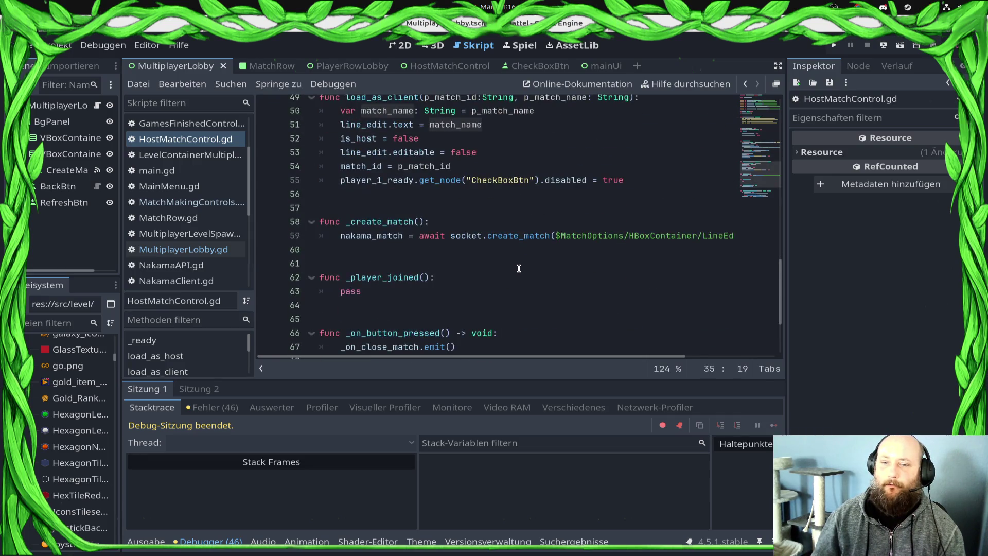
pyautogui.click(593, 208)
pyautogui.scroll(7, 593, 207)
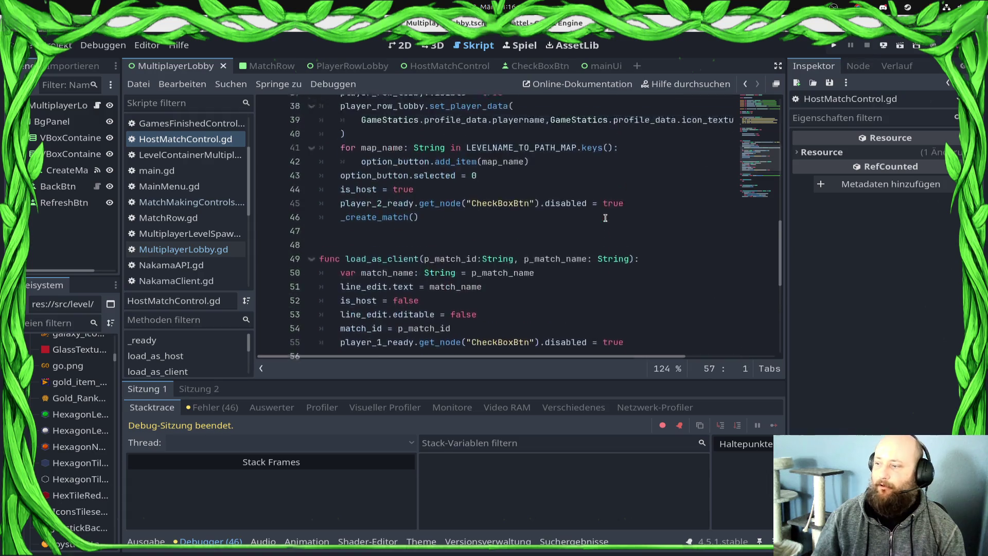
pyautogui.click(884, 45)
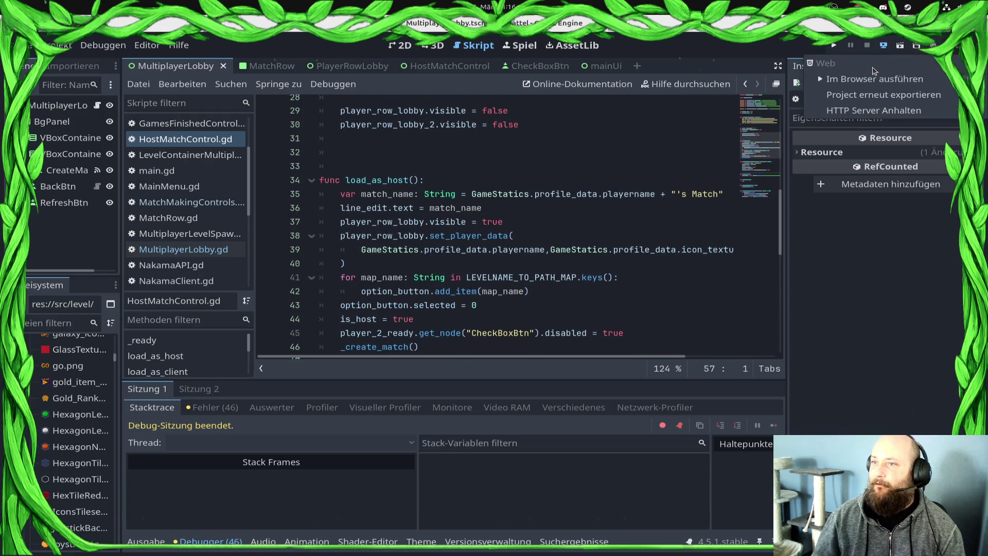
pyautogui.click(875, 77)
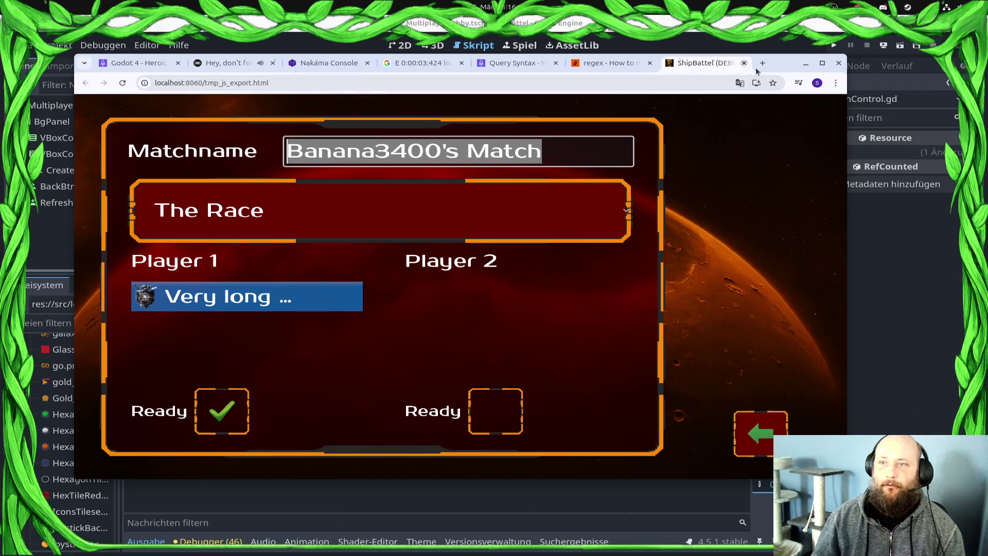
# Close the old game, Google search and regex answer tabs in Chrome.
pyautogui.click(749, 63)
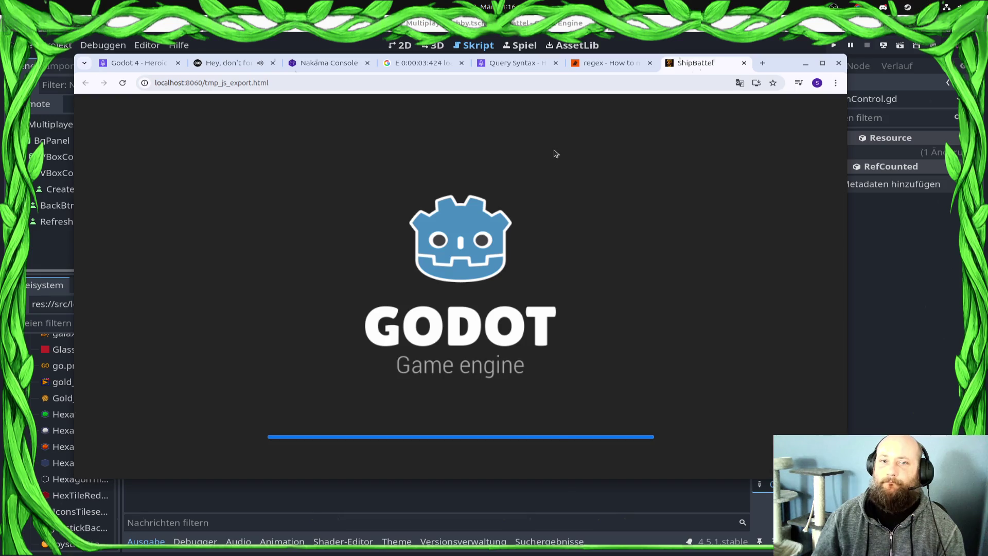
pyautogui.click(450, 66)
pyautogui.click(461, 62)
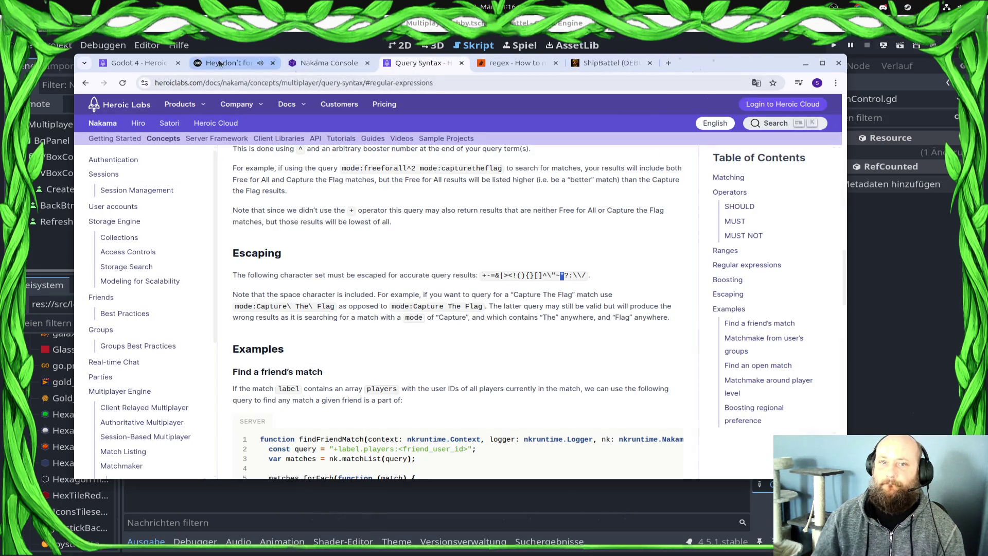
pyautogui.click(229, 63)
pyautogui.click(510, 67)
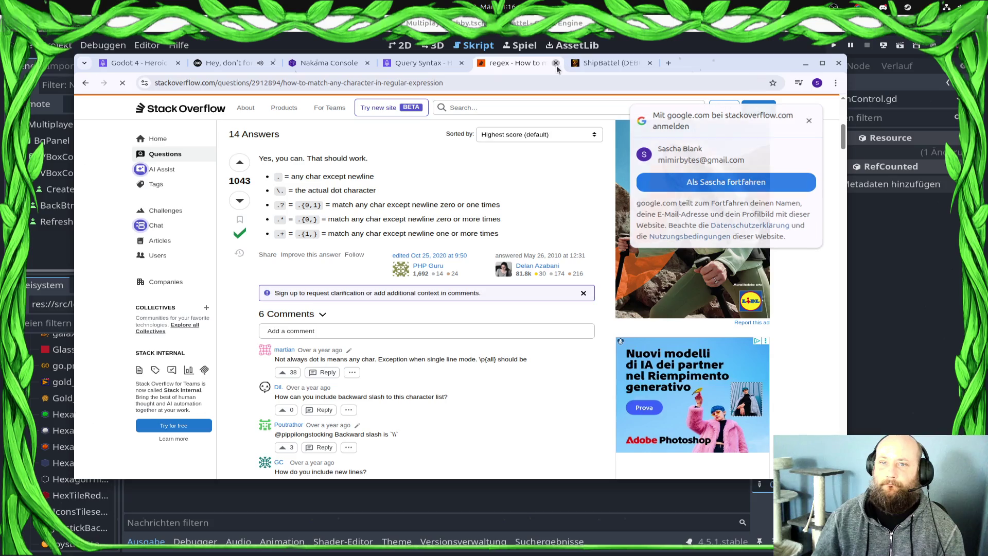
pyautogui.click(556, 63)
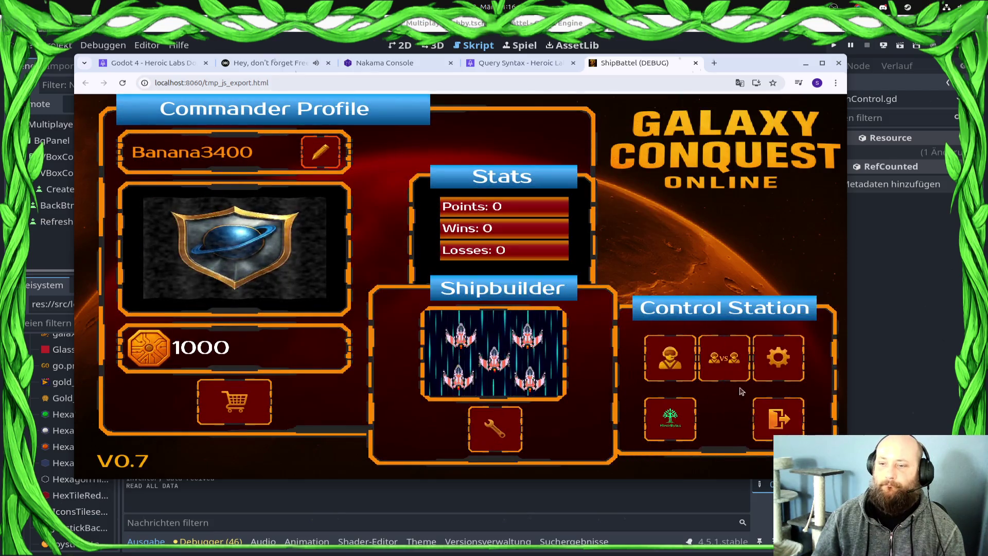
# Host a new match in the fresh ShipBattel build, then start a local game copy from Godot.
pyautogui.click(664, 354)
pyautogui.click(693, 383)
pyautogui.click(733, 155)
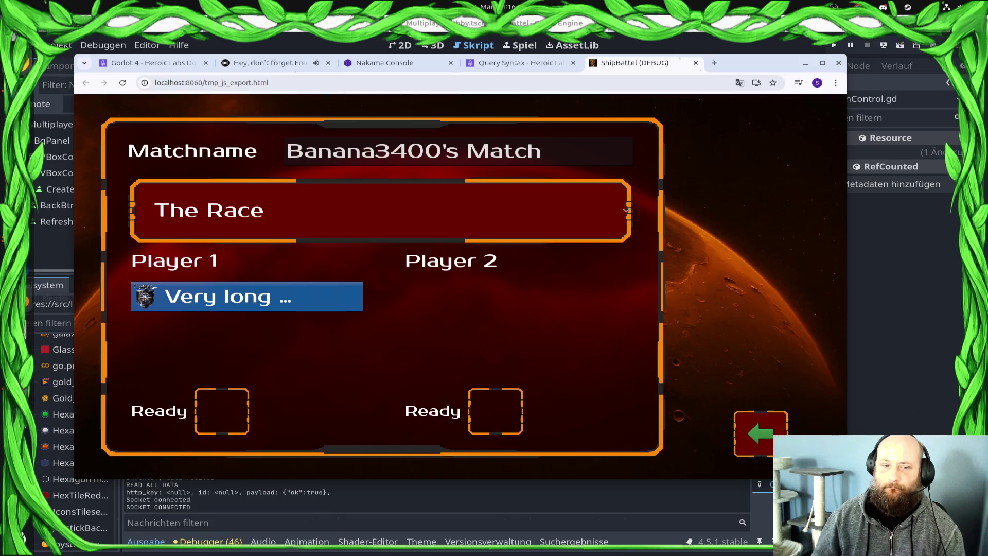
pyautogui.click(939, 216)
pyautogui.click(834, 45)
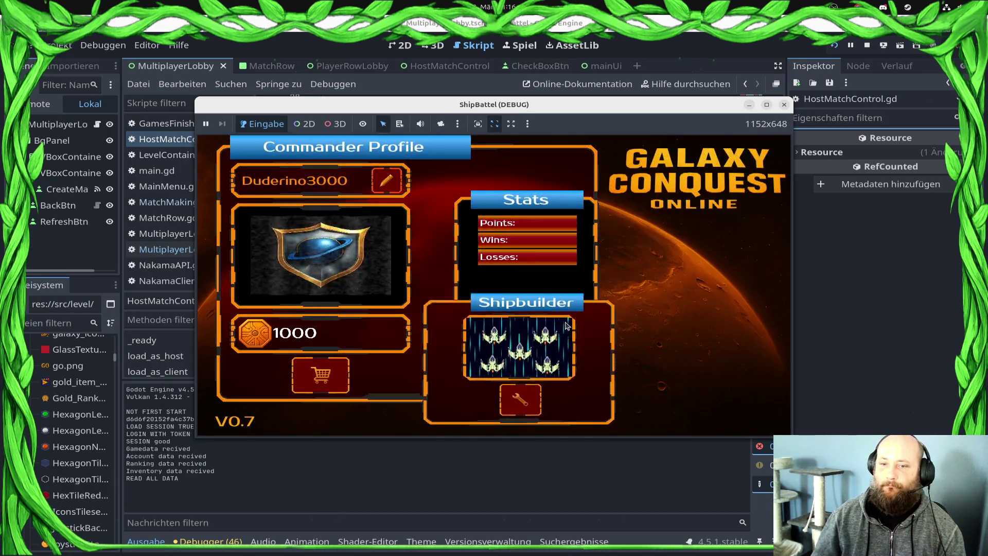
# Click through the debug game's galaxy map and leaderboard into the Open Matches lobby.
pyautogui.click(670, 347)
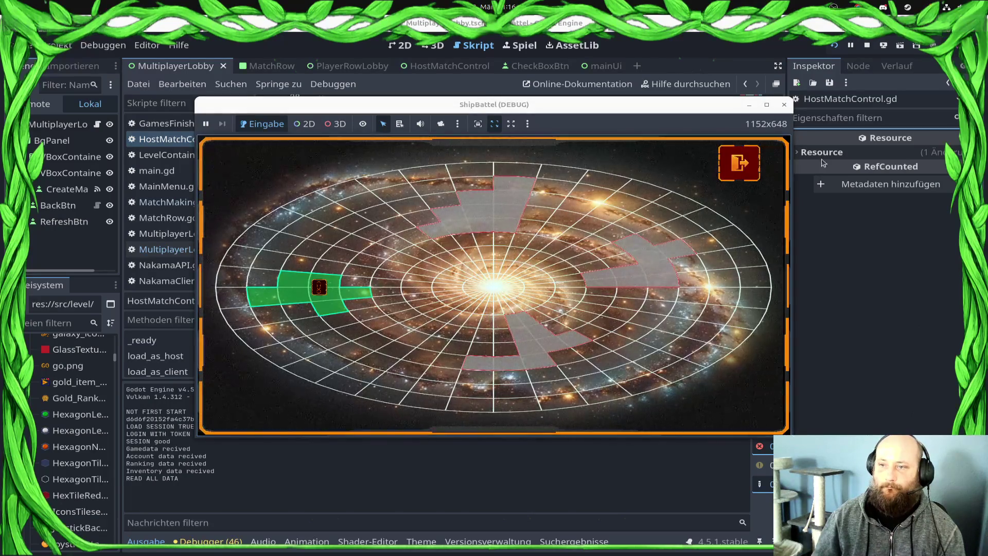
pyautogui.click(710, 394)
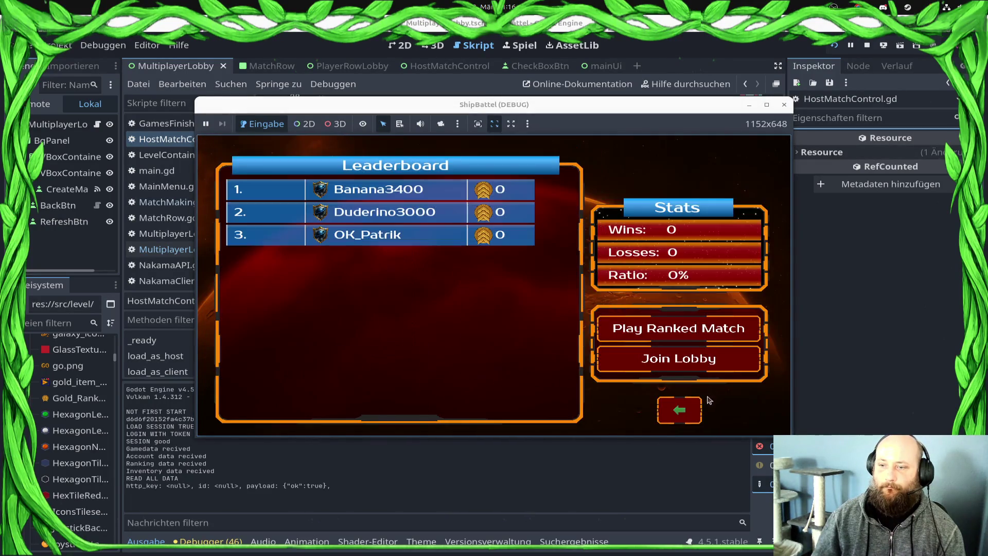
pyautogui.click(696, 366)
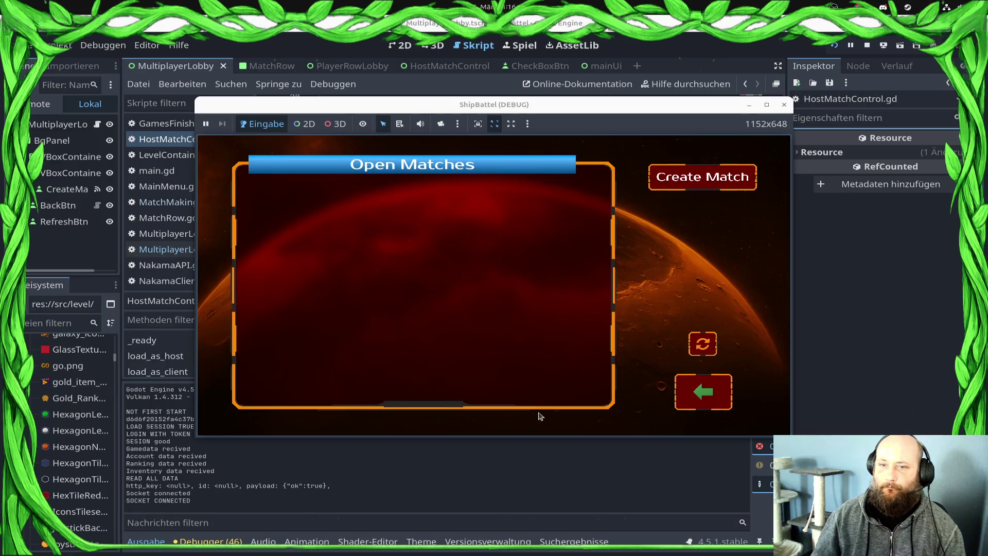
# Open MultiplayerLobby.gd in the script editor, then bring the Chrome window forward.
pyautogui.click(479, 482)
pyautogui.scroll(-8, 482, 226)
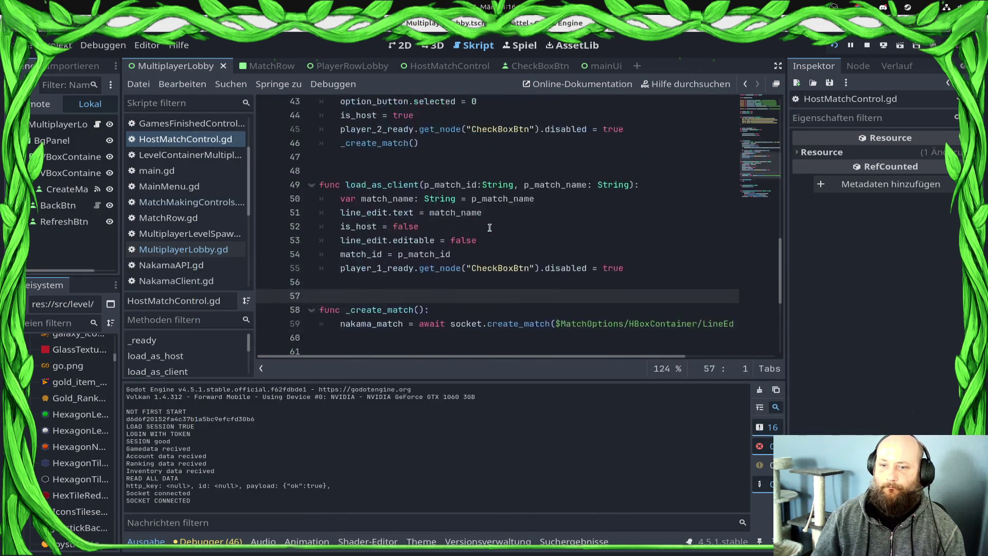
pyautogui.click(199, 252)
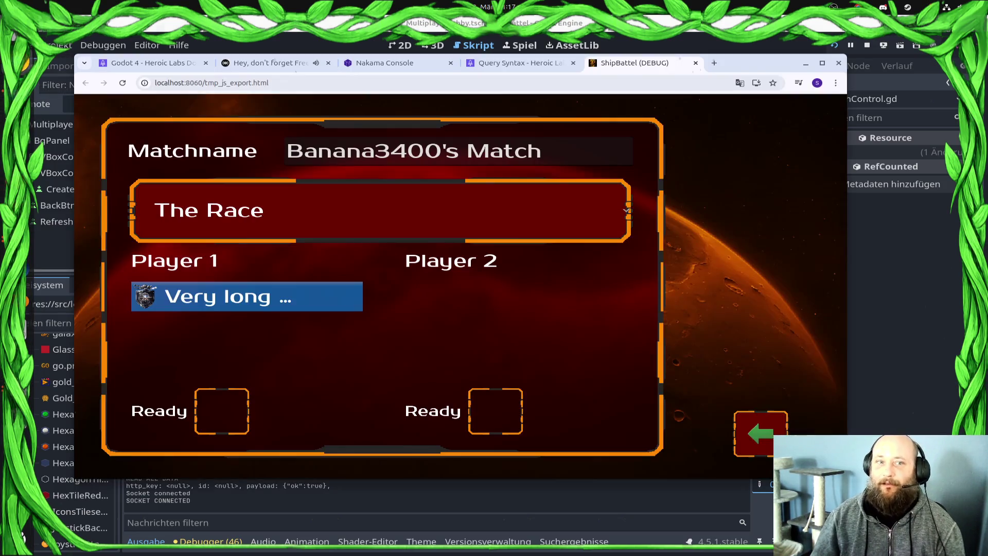
pyautogui.click(12, 63)
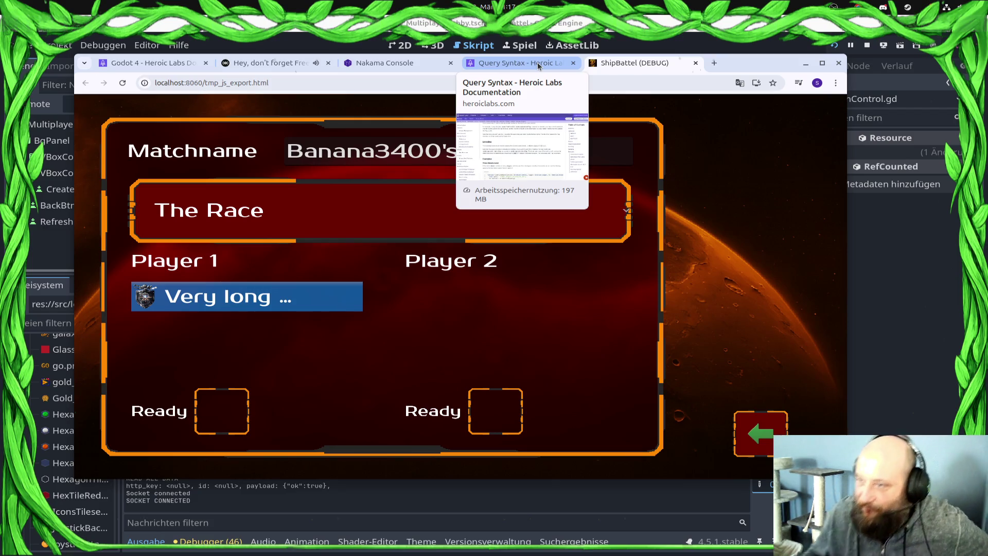
# Glance at the Query Syntax docs, select the match name, then back out to the empty Open Matches lobby.
pyautogui.click(539, 65)
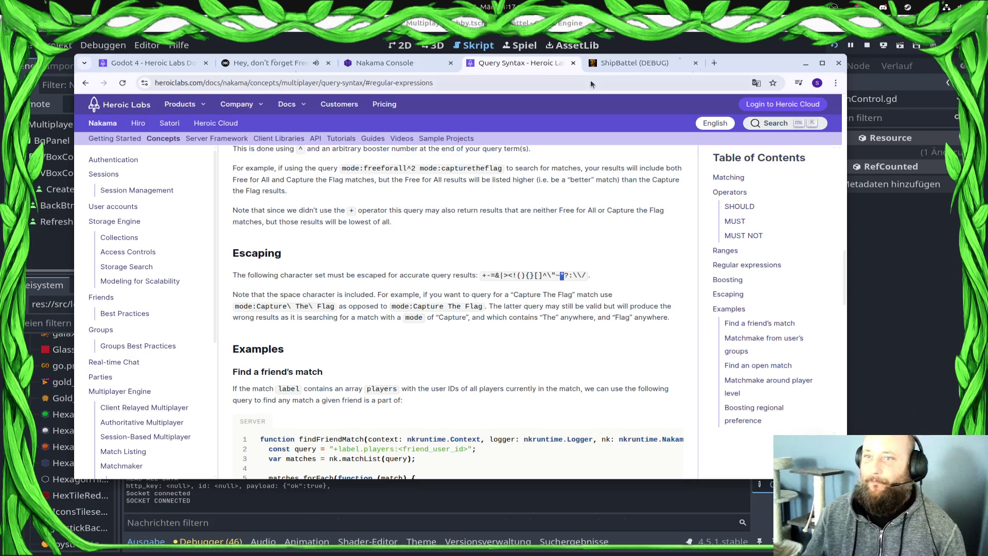
pyautogui.click(618, 66)
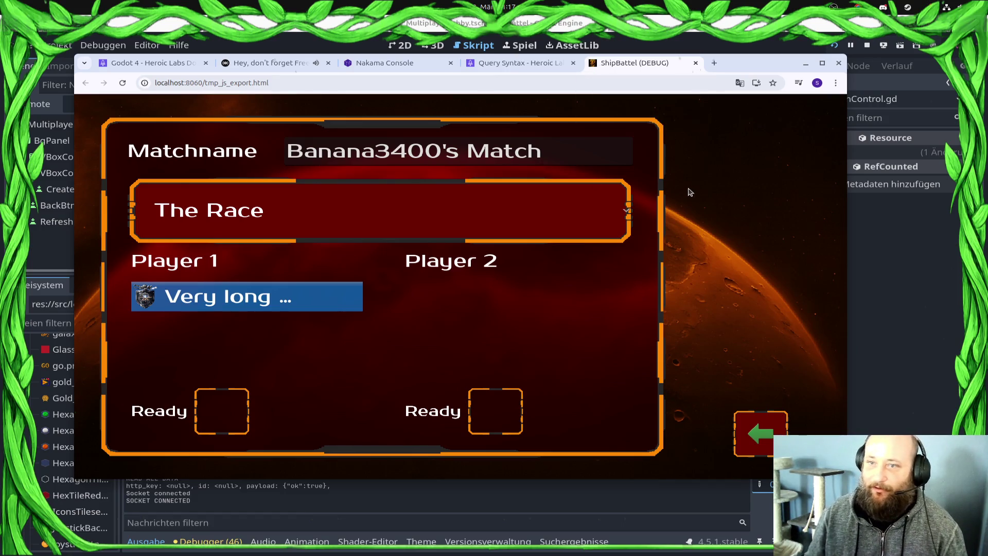
pyautogui.click(582, 156)
pyautogui.moveTo(582, 156); pyautogui.dragTo(315, 146)
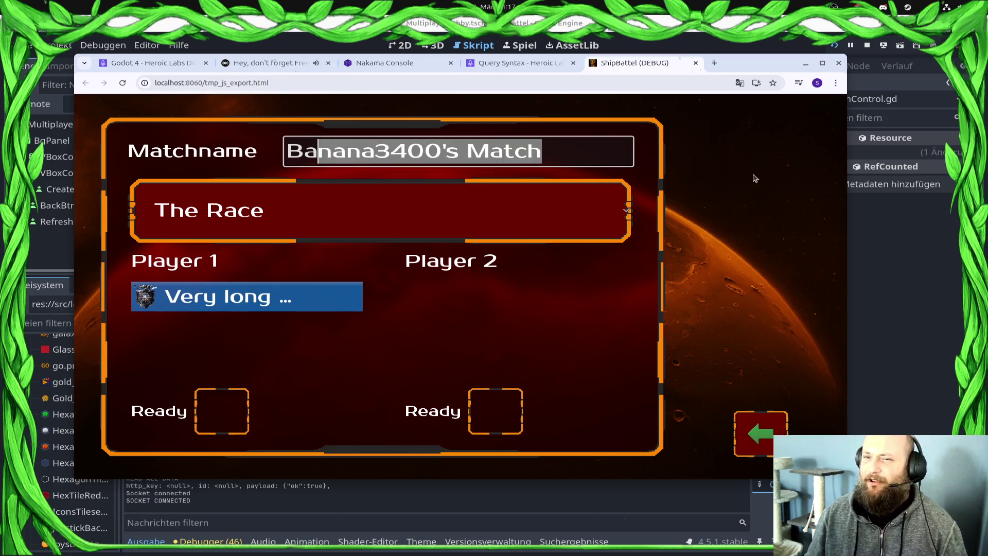
pyautogui.moveTo(538, 153)
pyautogui.mouseDown()
pyautogui.moveTo(551, 148)
pyautogui.moveTo(194, 122)
pyautogui.mouseUp()
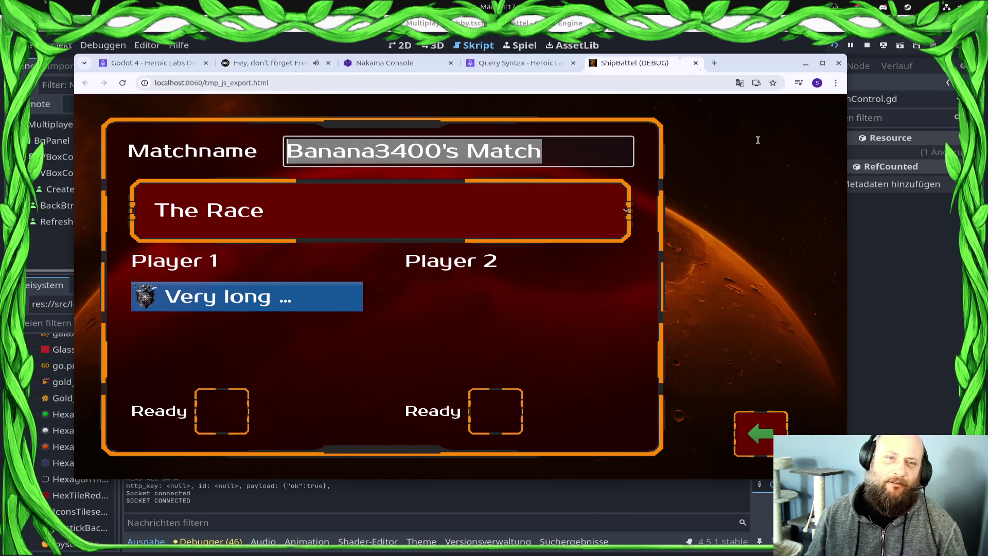
pyautogui.click(762, 436)
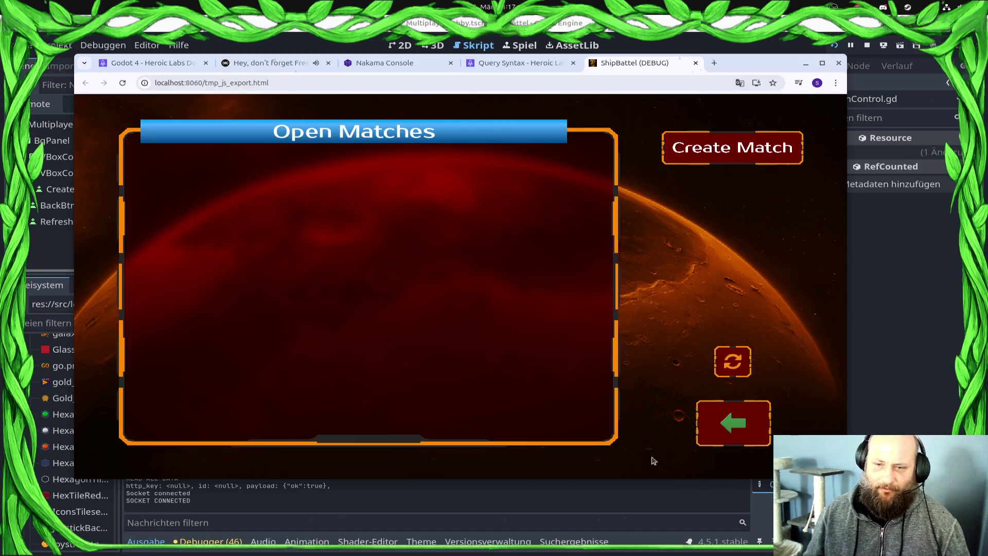
# Back in Godot, browse MultiplayerLobby.gd around lines 16, 26 and the _ready function.
pyautogui.click(897, 322)
pyautogui.scroll(-5, 663, 250)
pyautogui.scroll(10, 663, 251)
pyautogui.scroll(-5, 496, 217)
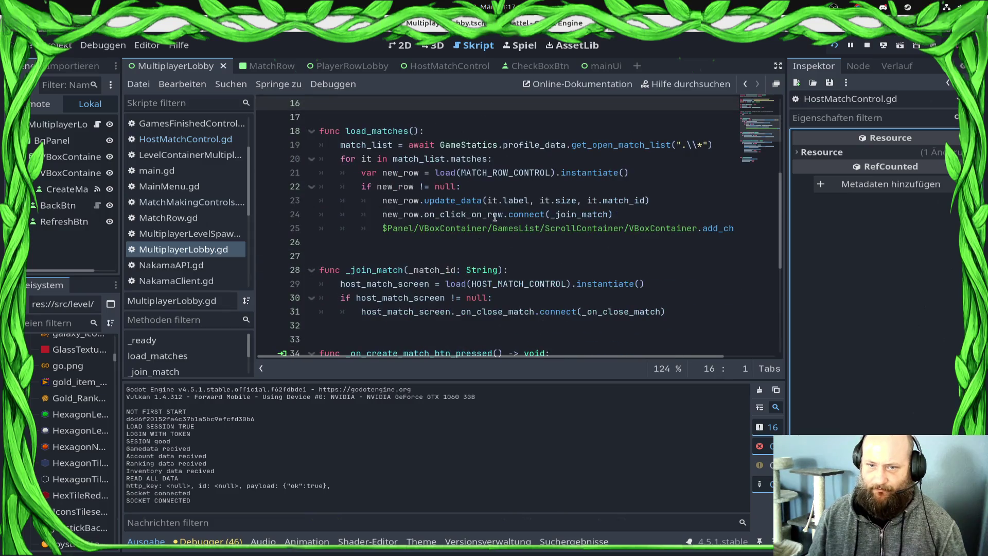
pyautogui.click(430, 256)
pyautogui.click(501, 249)
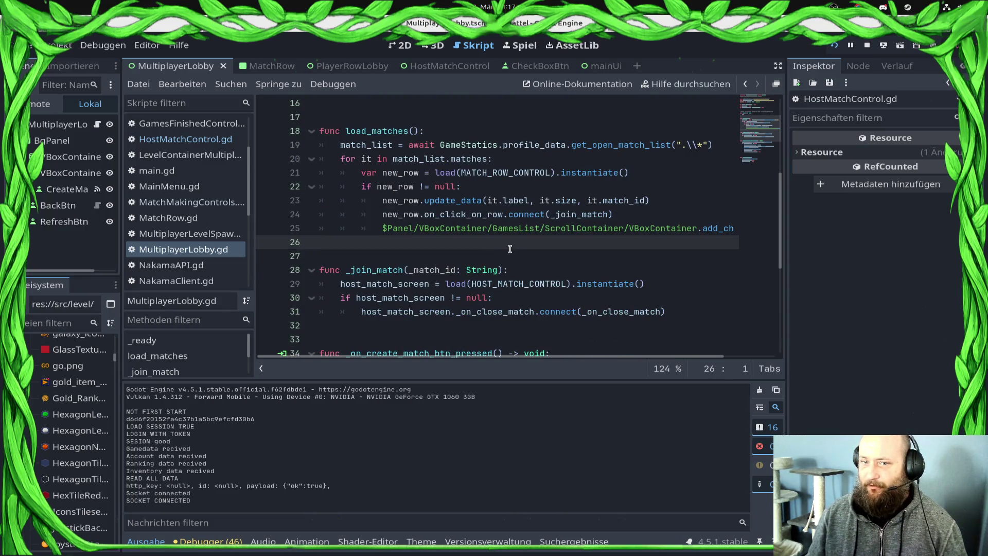
pyautogui.scroll(4, 518, 238)
pyautogui.scroll(-3, 464, 216)
pyautogui.click(369, 145)
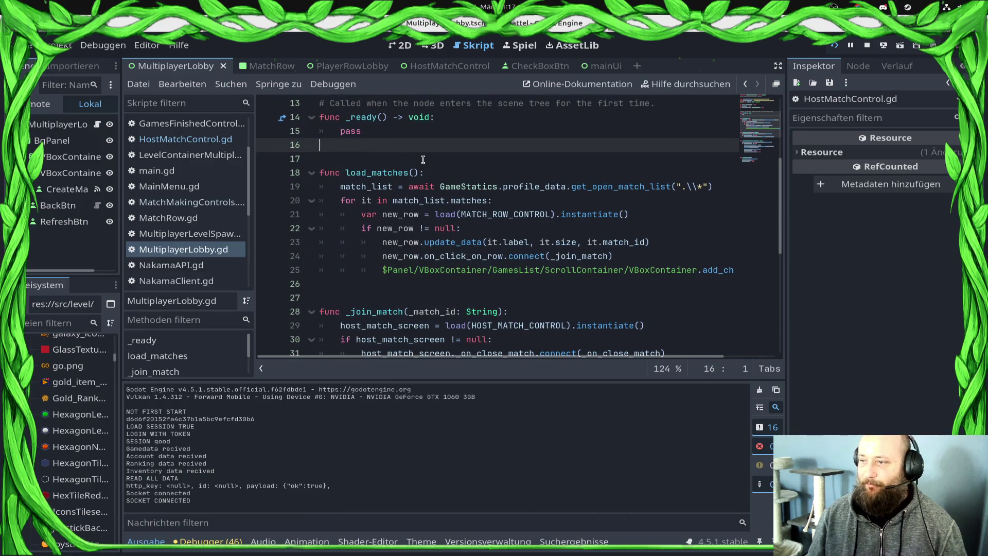
pyautogui.click(398, 121)
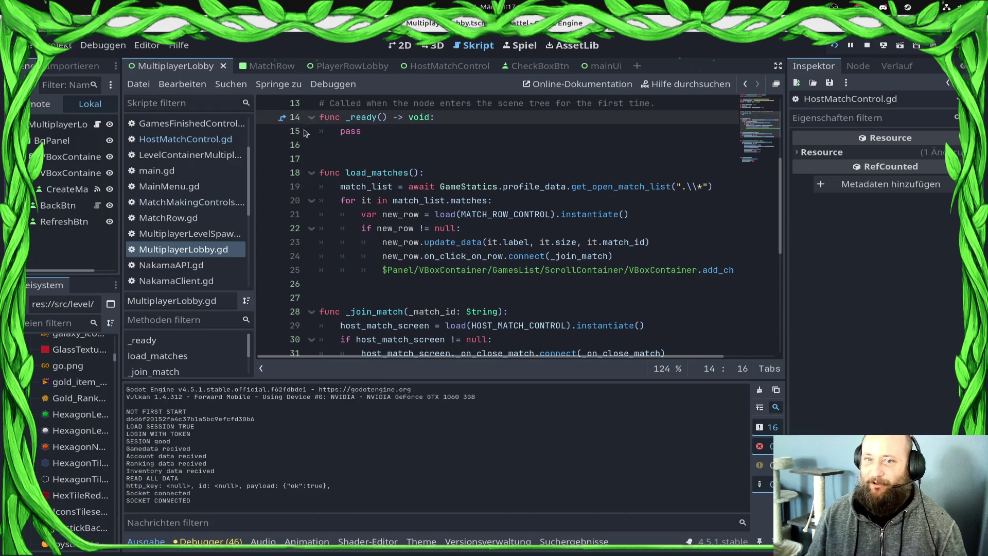
# Review the pass on line 15 and select GamesList on line 25.
pyautogui.scroll(-4, 455, 179)
pyautogui.scroll(8, 550, 261)
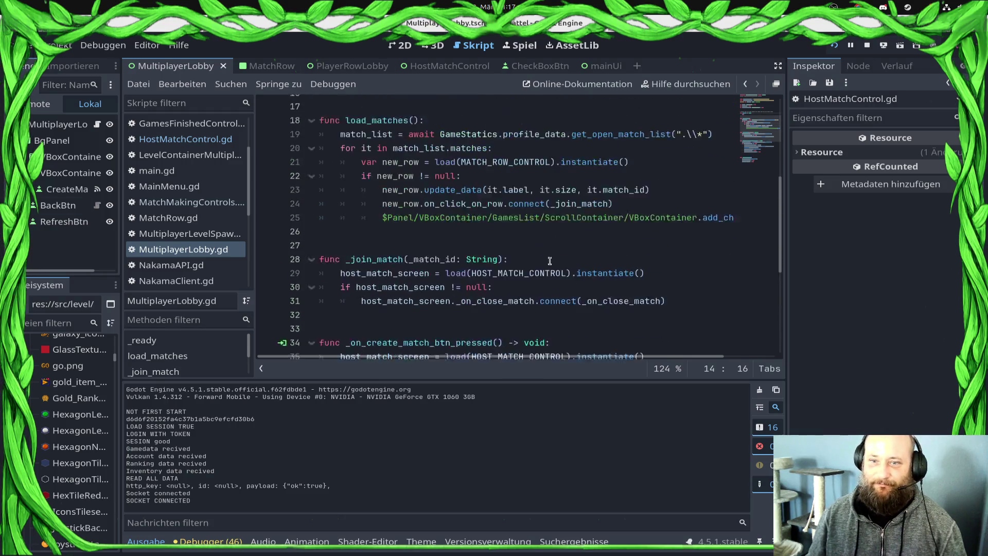
pyautogui.click(429, 299)
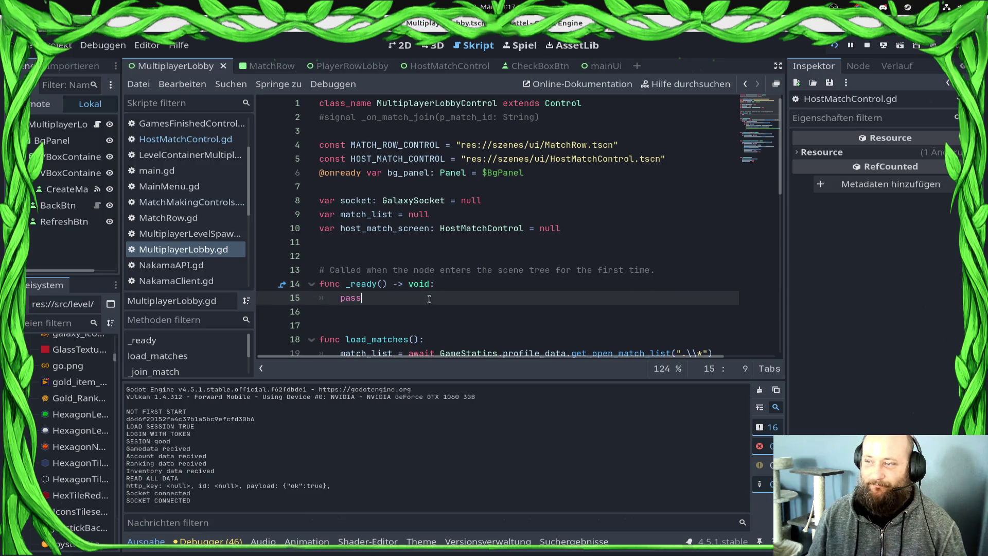
pyautogui.scroll(-4, 462, 308)
pyautogui.doubleClick(501, 275)
pyautogui.scroll(-4, 502, 276)
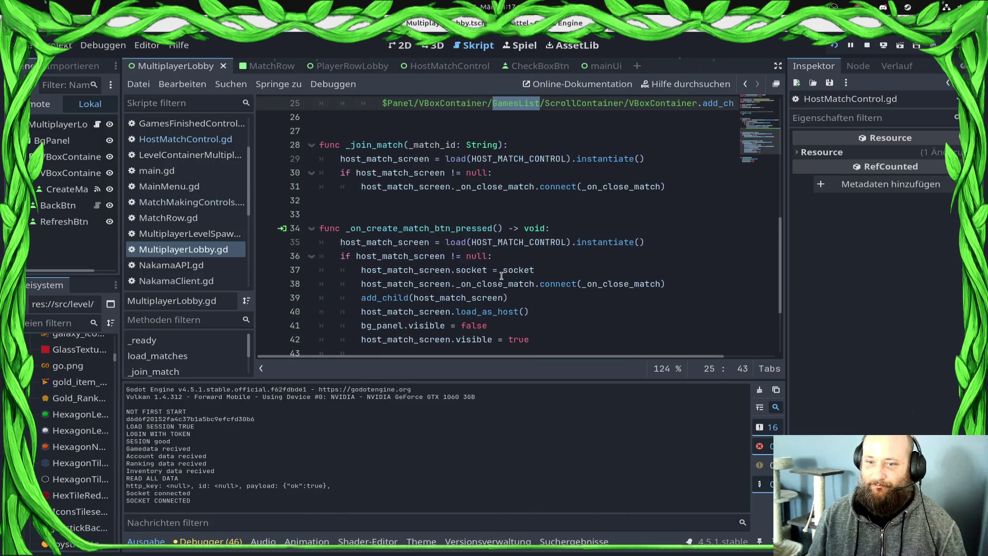
pyautogui.scroll(2, 459, 210)
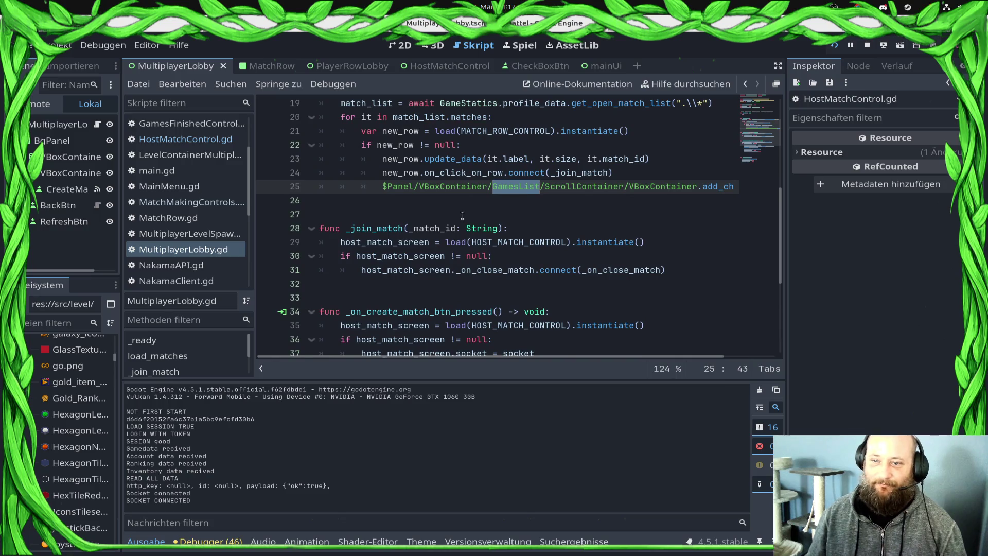
pyautogui.scroll(1, 462, 215)
# Compare HostMatchControl.gd, MultiplayerLobby.gd and MultiplayerLevelSpawner.gd, ending on HostMatchControl.gd.
pyautogui.click(211, 140)
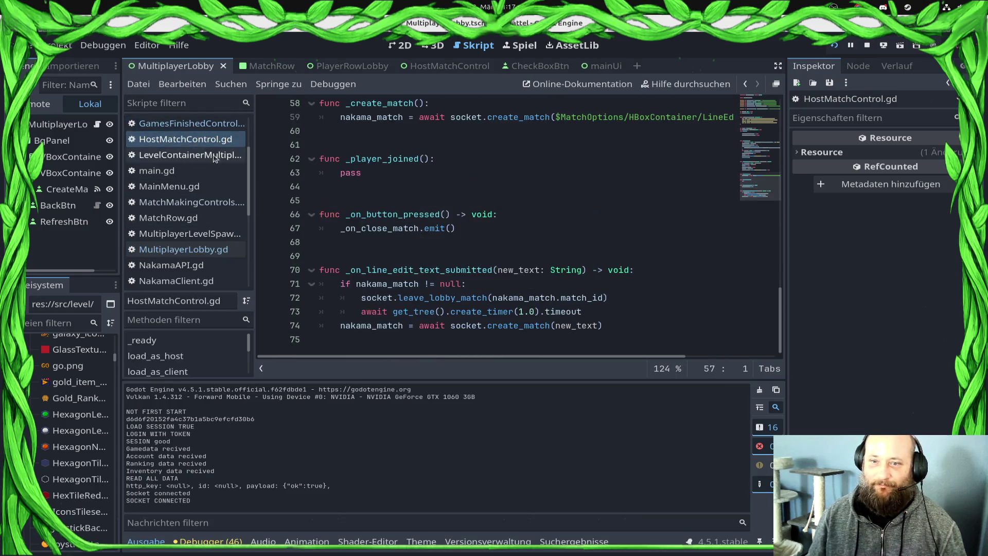
pyautogui.click(198, 248)
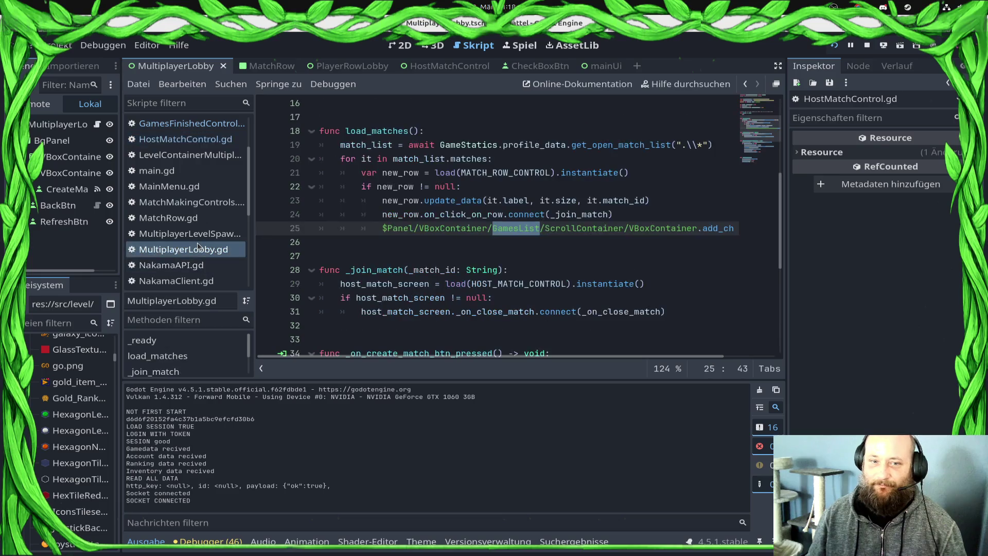
pyautogui.scroll(-6, 494, 232)
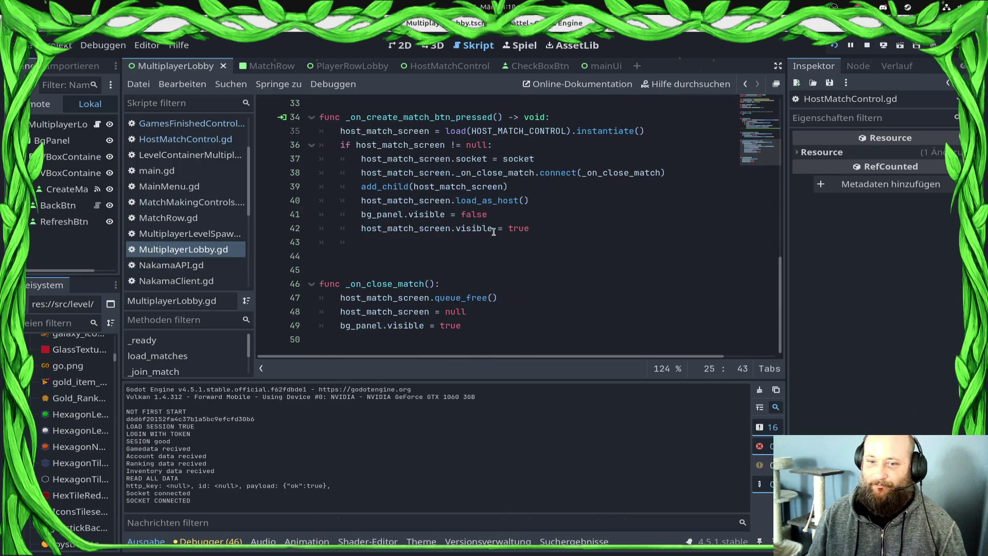
pyautogui.click(214, 235)
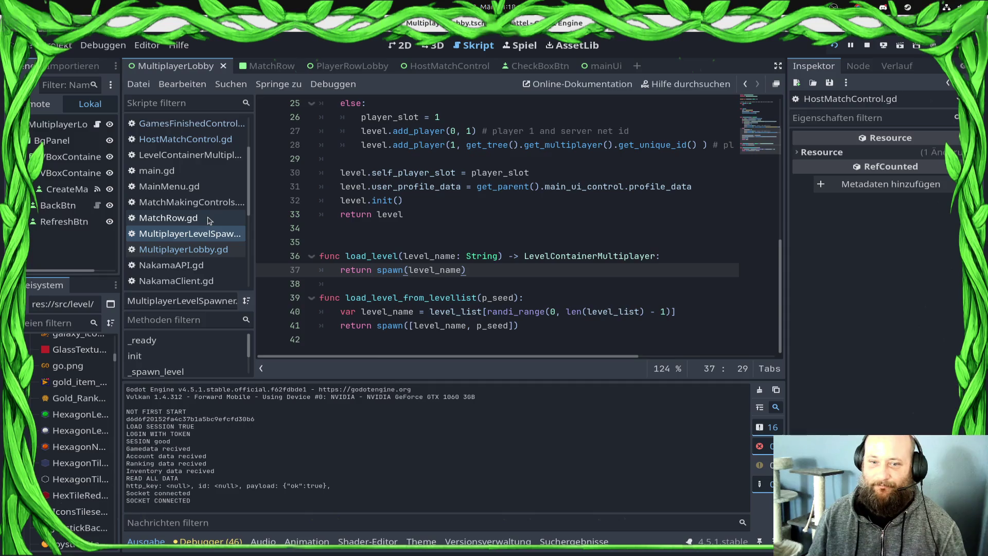
pyautogui.hotkey('alt', 'Left')
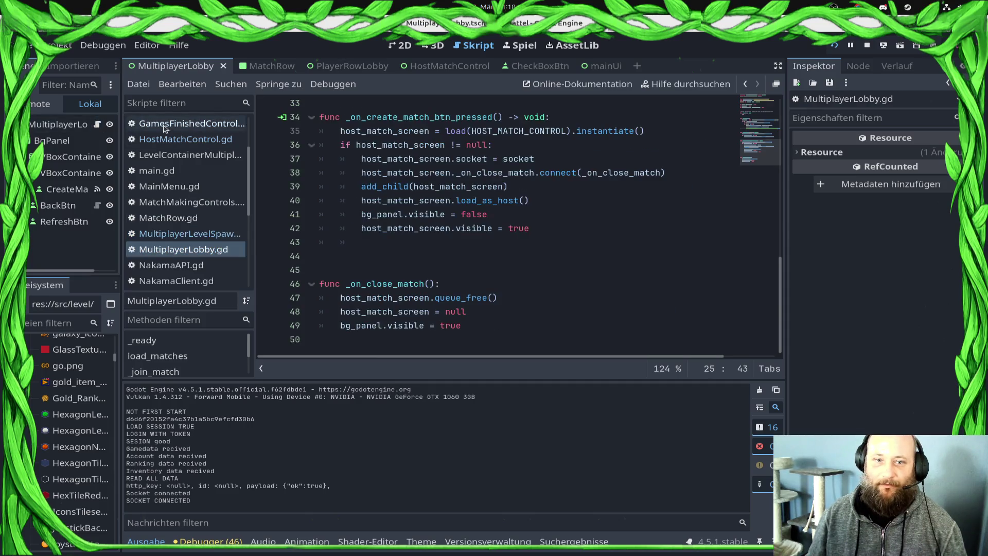
pyautogui.click(206, 146)
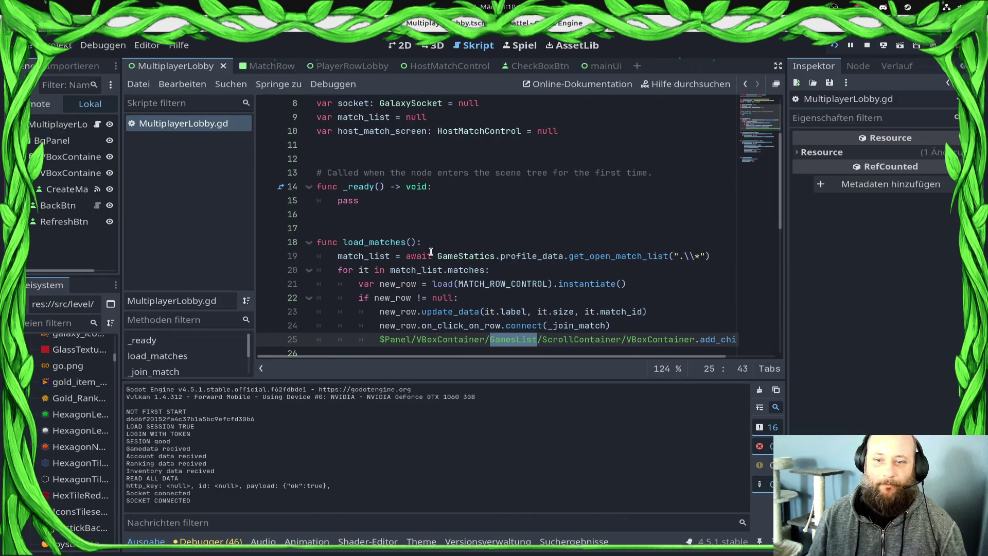
pyautogui.scroll(-4, 502, 236)
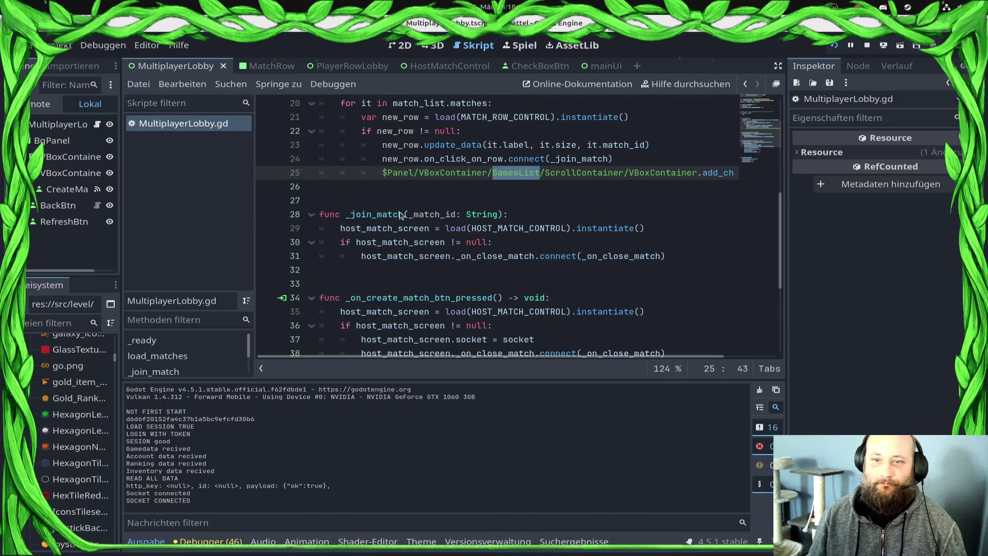
pyautogui.scroll(4, 462, 236)
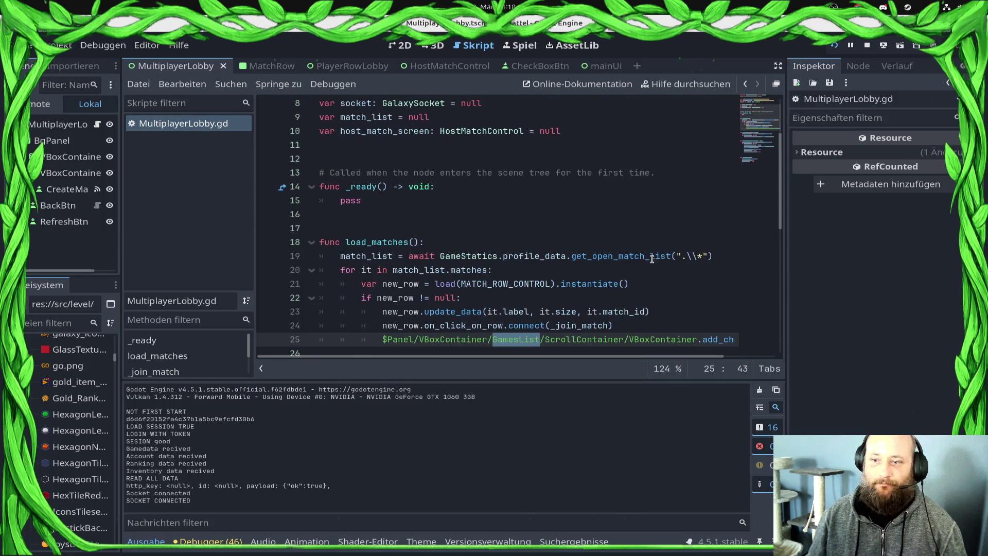
# Select the .\* pattern inside the open-match query string on line 19.
pyautogui.click(678, 256)
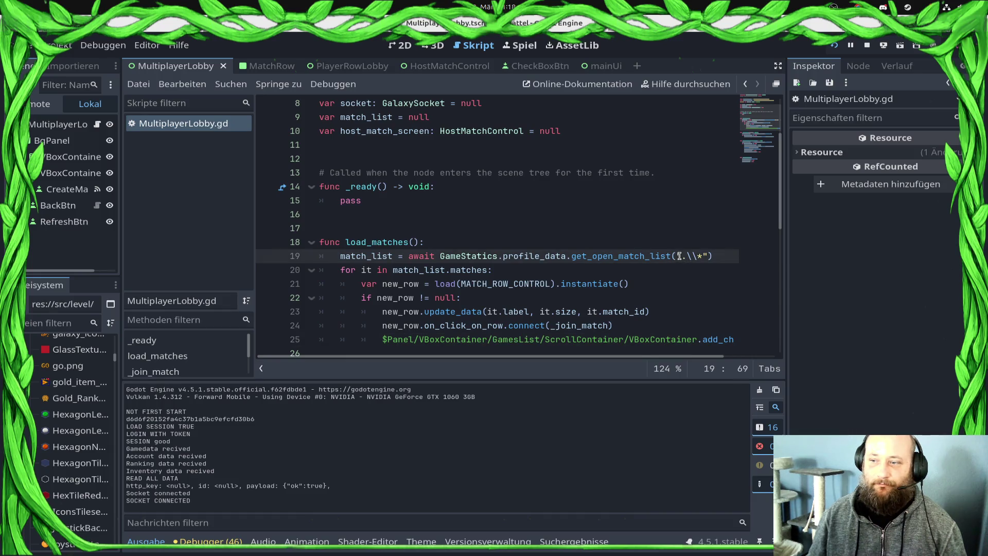
pyautogui.click(680, 256)
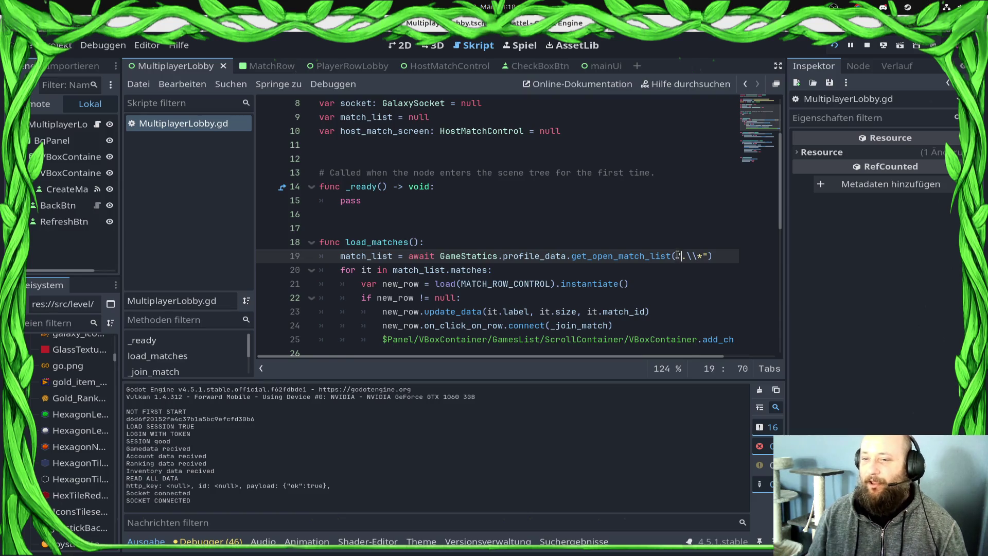
pyautogui.keyDown('shift'); pyautogui.click(701, 256); pyautogui.keyUp('shift')
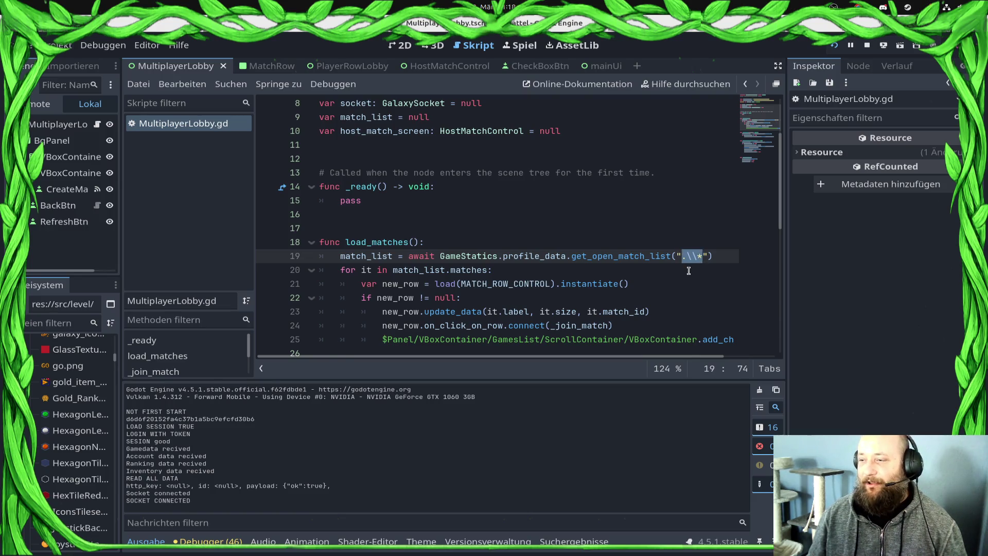
pyautogui.click(682, 259)
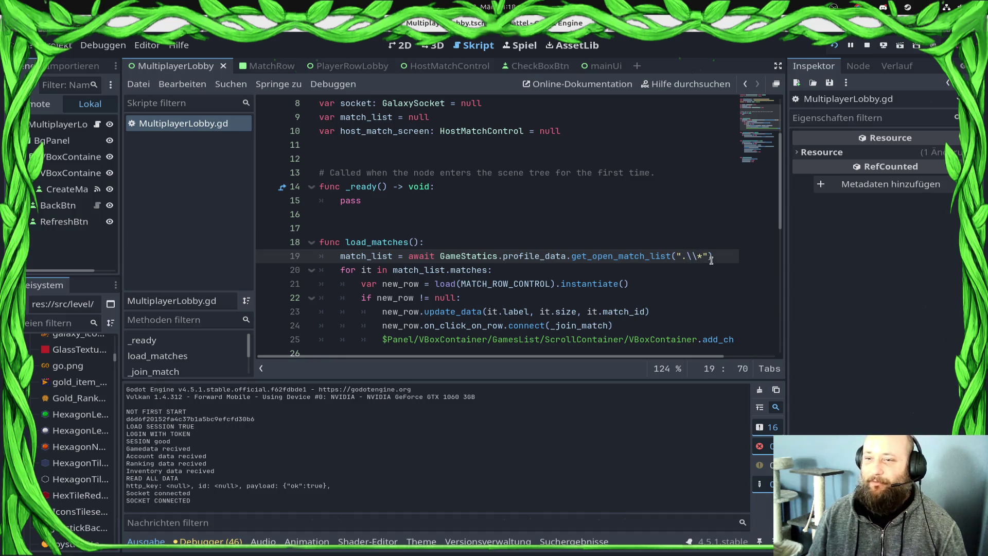
pyautogui.keyDown('shift'); pyautogui.click(703, 257); pyautogui.keyUp('shift')
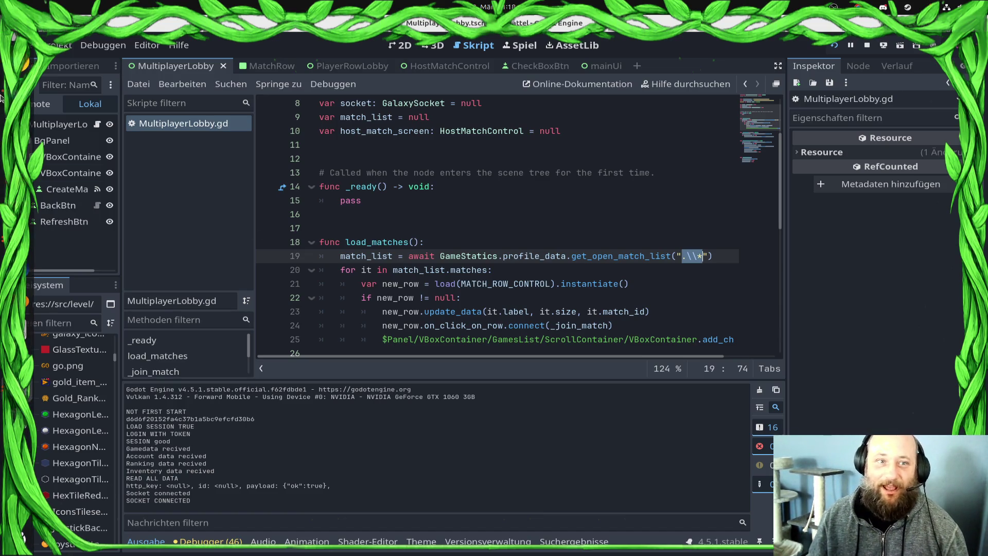
# In Chrome's Nakama Console, open a player's account from Accounts and view its wallet.
pyautogui.hotkey('alt', 'Tab')
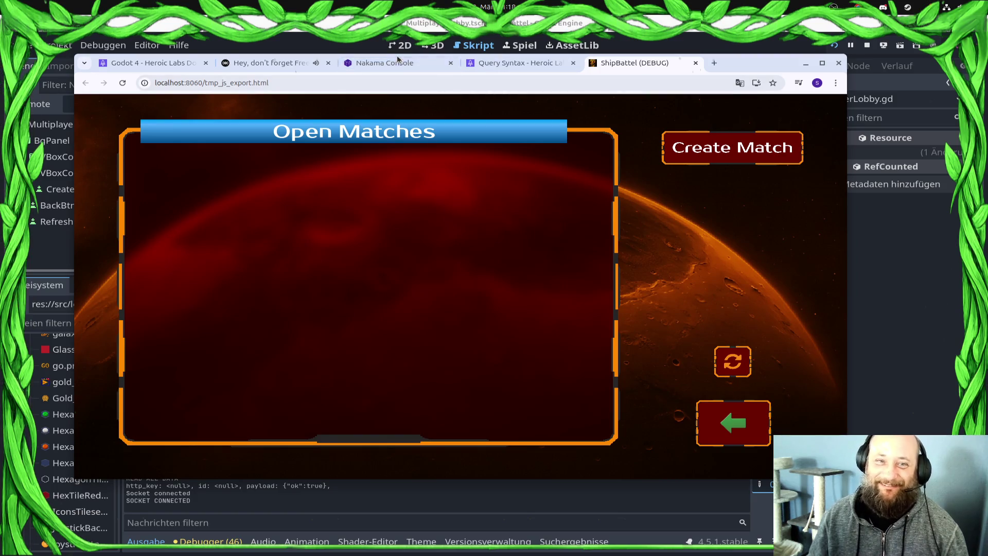
pyautogui.click(411, 63)
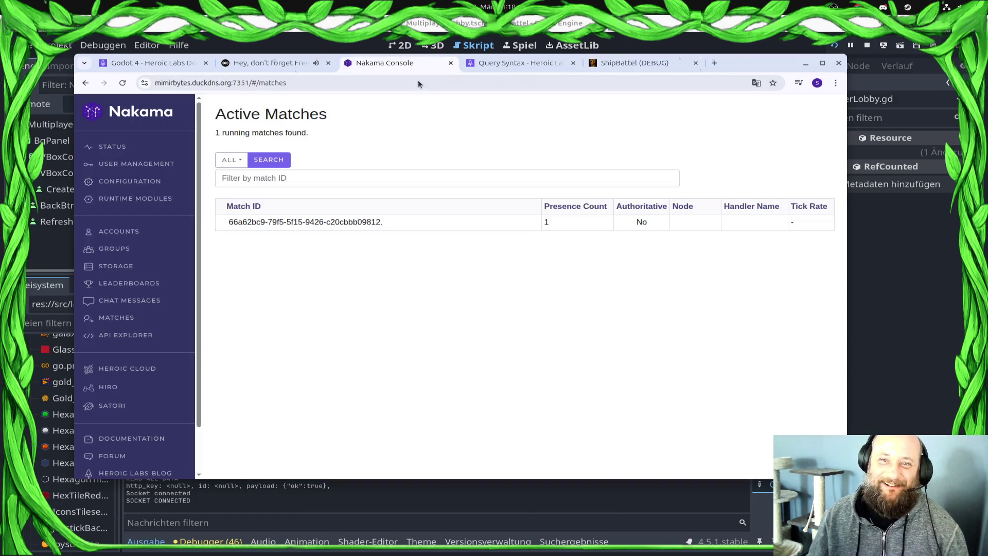
pyautogui.click(111, 236)
pyautogui.click(566, 253)
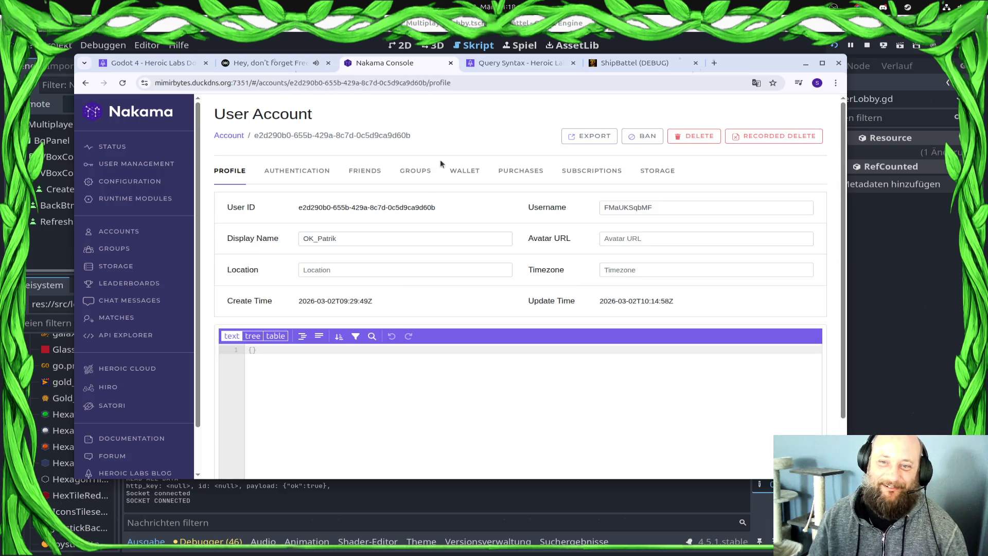
pyautogui.click(465, 170)
# Change the player's wallet gold to 100000, save it, and return to Godot's script.
pyautogui.doubleClick(293, 217)
pyautogui.write('100000')
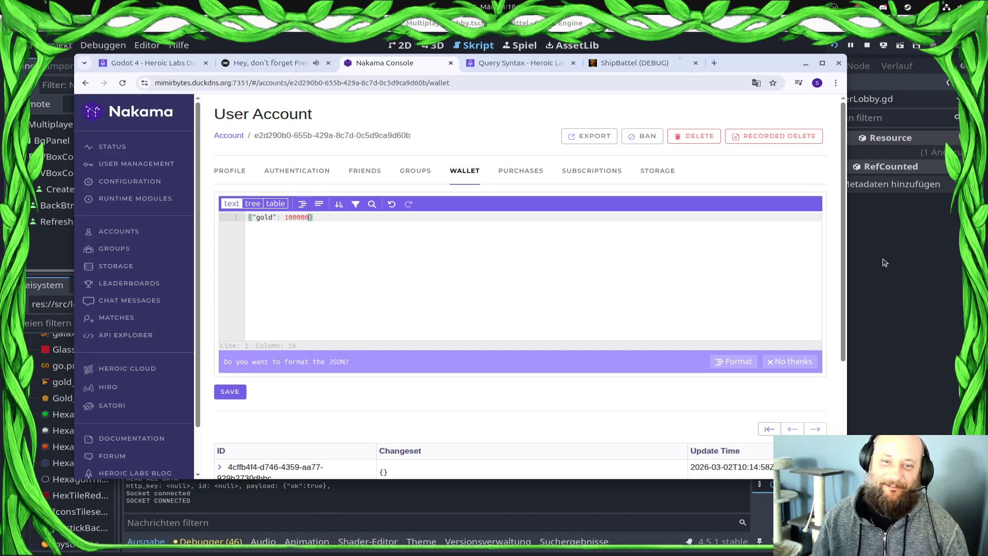
pyautogui.click(234, 393)
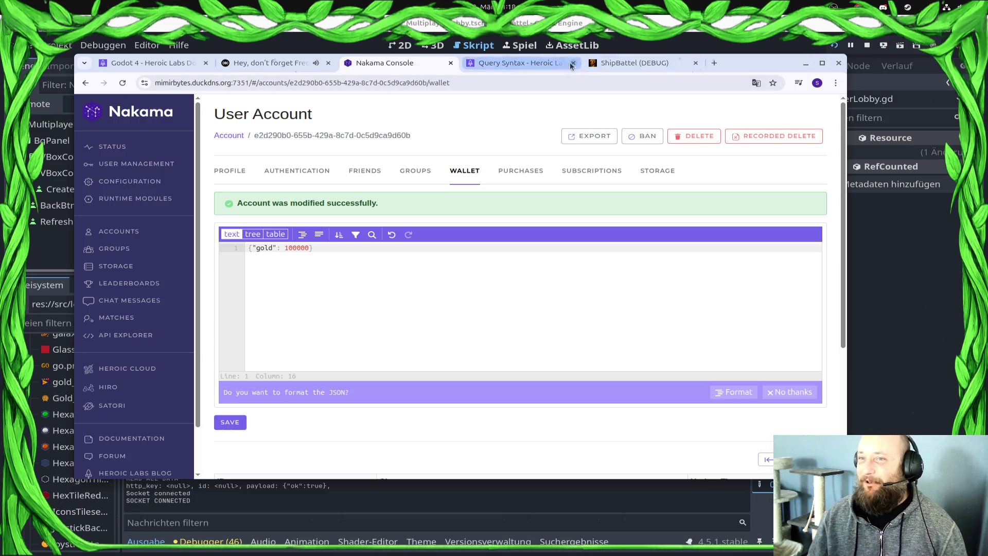
pyautogui.doubleClick(302, 247)
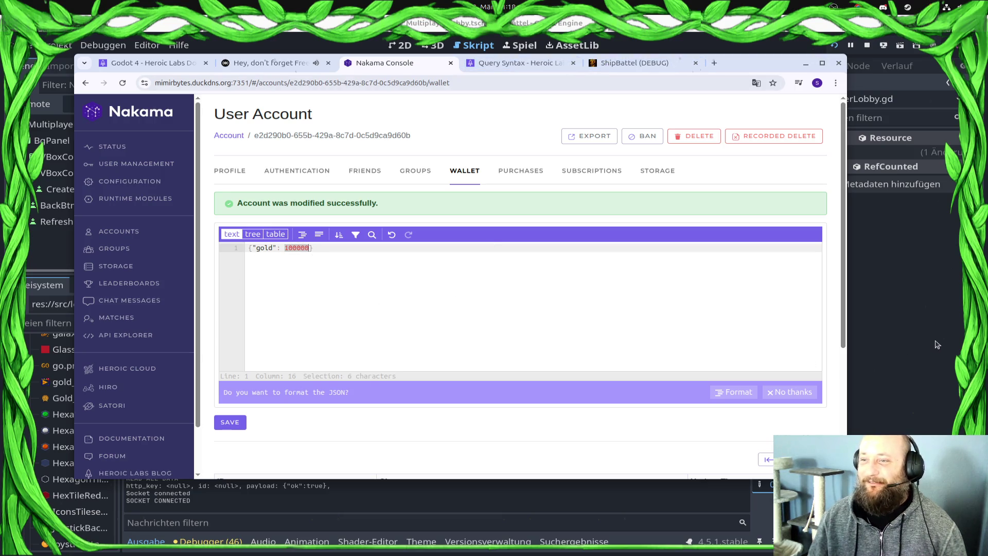
pyautogui.hotkey('alt', 'Tab')
pyautogui.scroll(-1, 681, 239)
pyautogui.scroll(2, 681, 240)
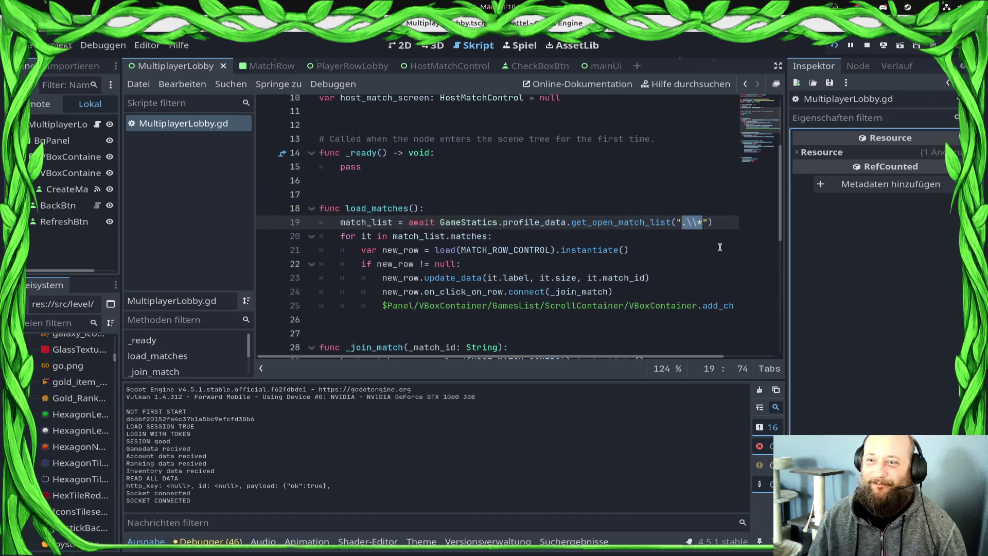
# Delete .\* from line 19's get_open_match_list query, leaving an empty string, and run the game.
pyautogui.click(709, 222)
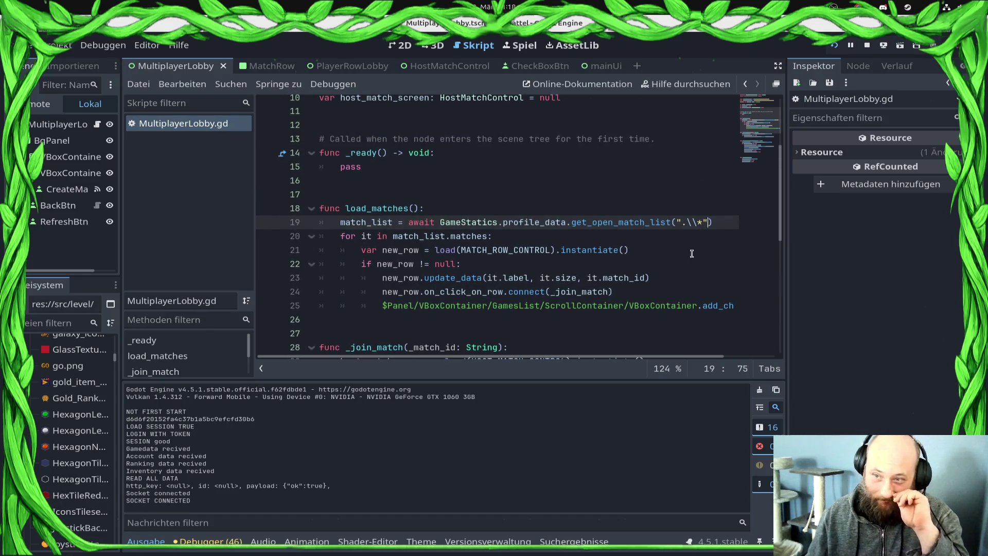
pyautogui.click(701, 223)
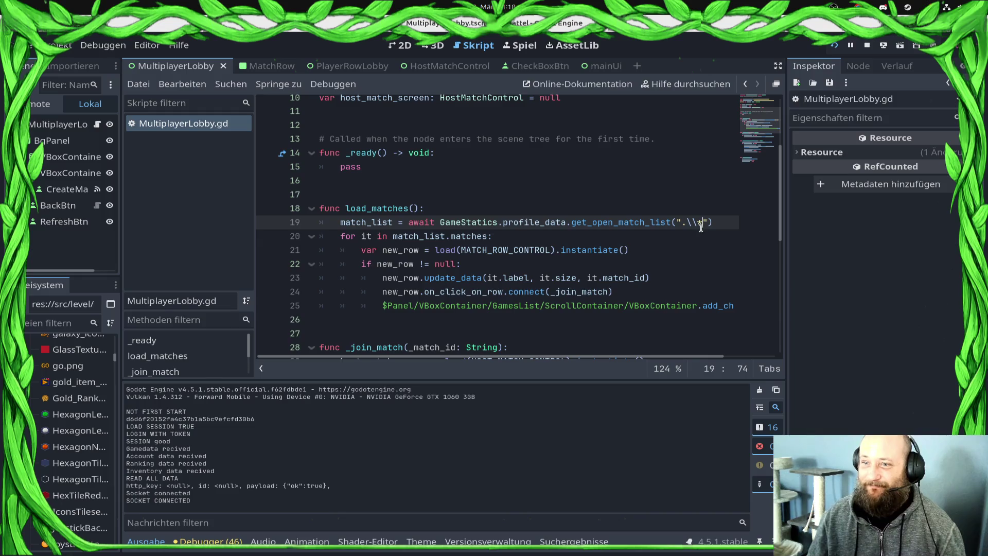
pyautogui.keyDown('shift'); pyautogui.click(683, 224); pyautogui.keyUp('shift')
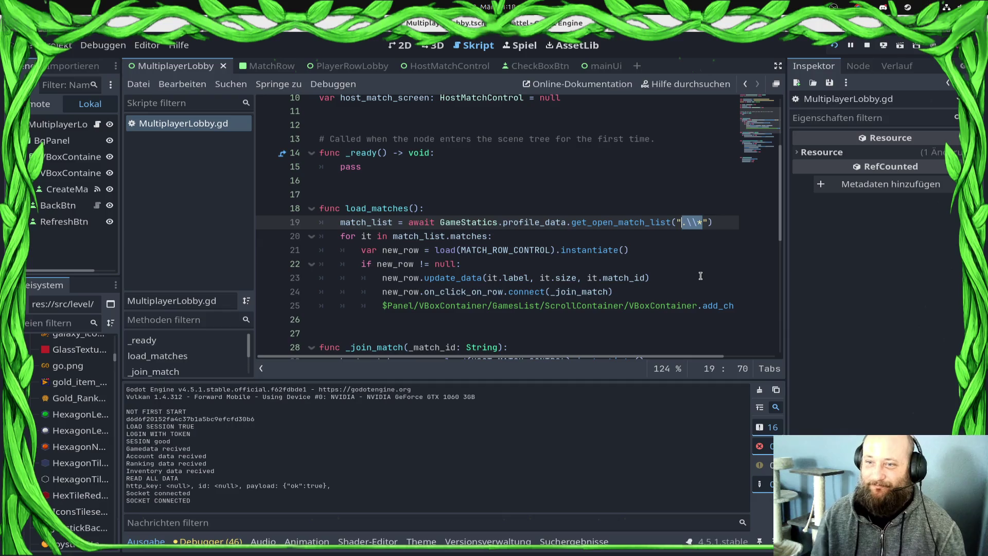
pyautogui.press('BackSpace')
pyautogui.click(835, 45)
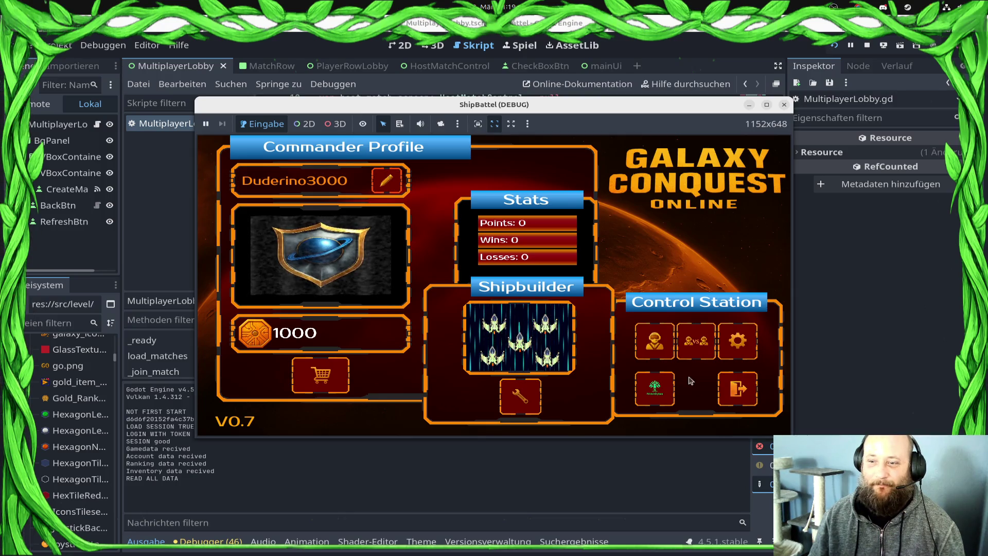
# Open the in-game open matches list, then mark line 20 of load_matches for a breakpoint.
pyautogui.click(696, 341)
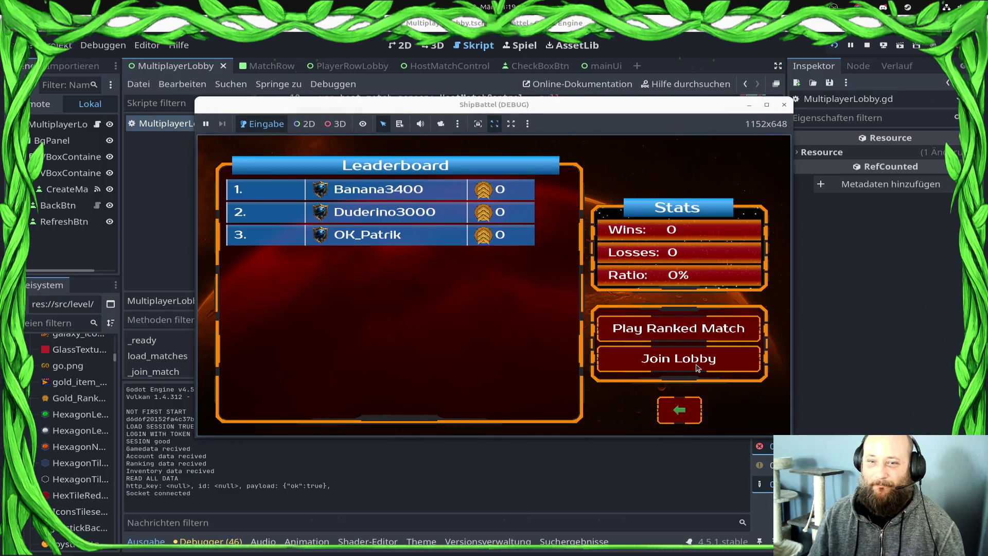
pyautogui.click(698, 367)
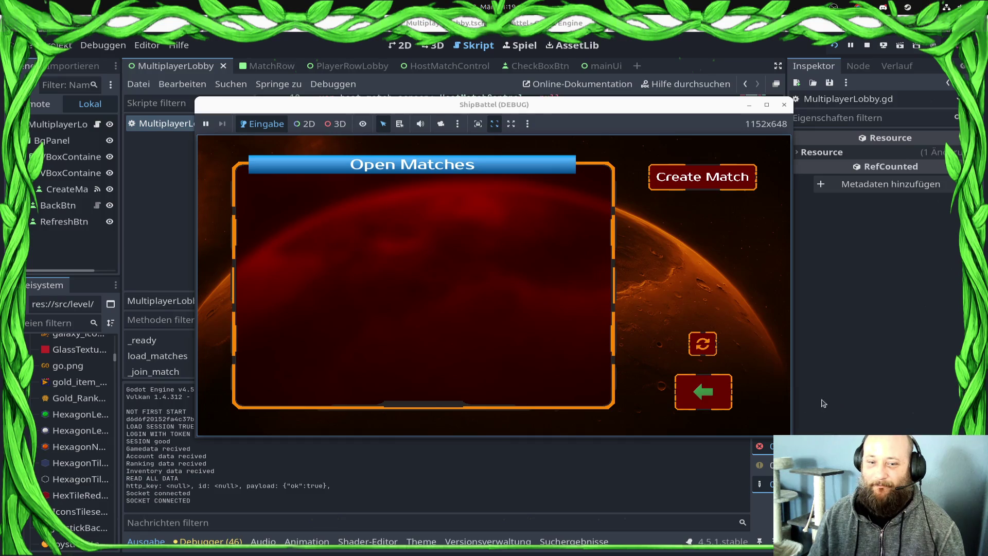
pyautogui.click(857, 376)
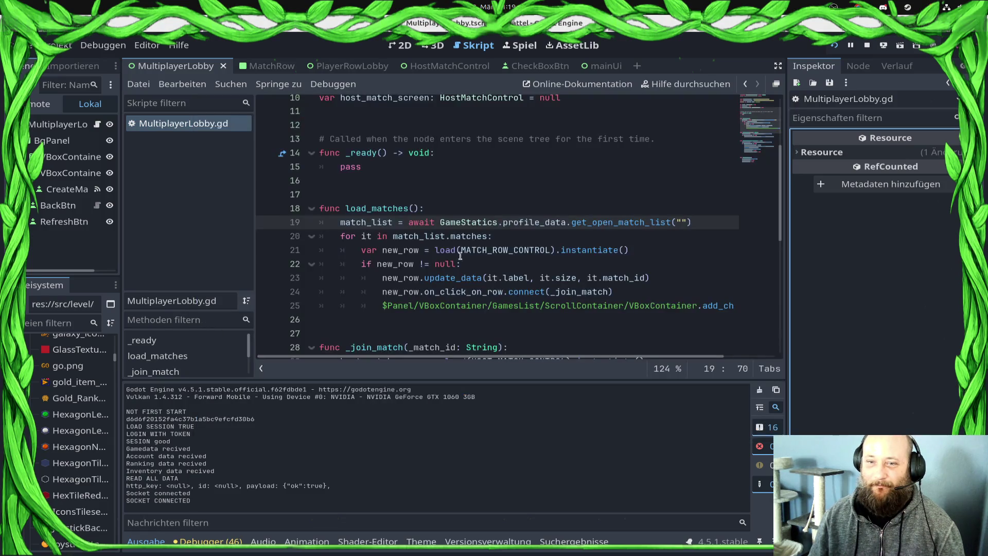
pyautogui.scroll(1, 441, 244)
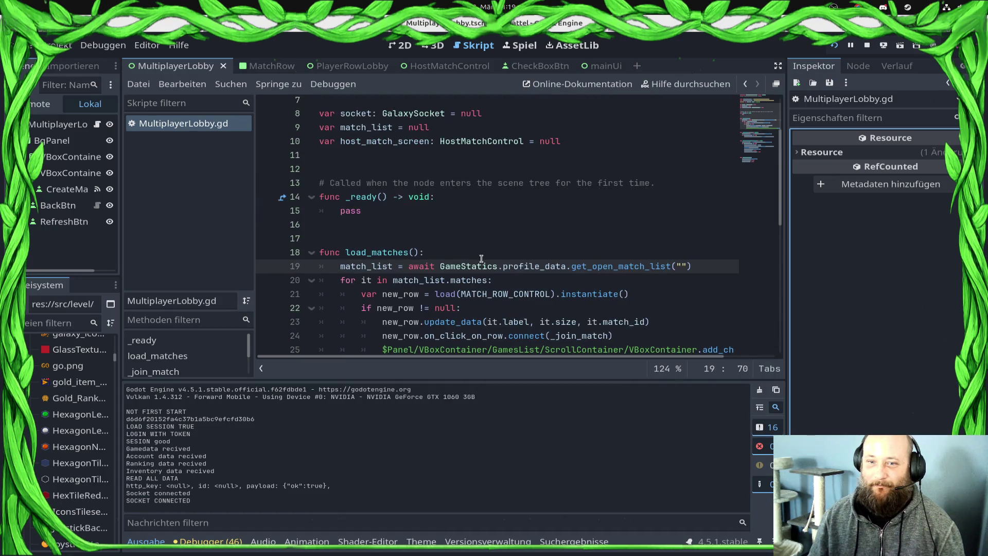
pyautogui.click(481, 257)
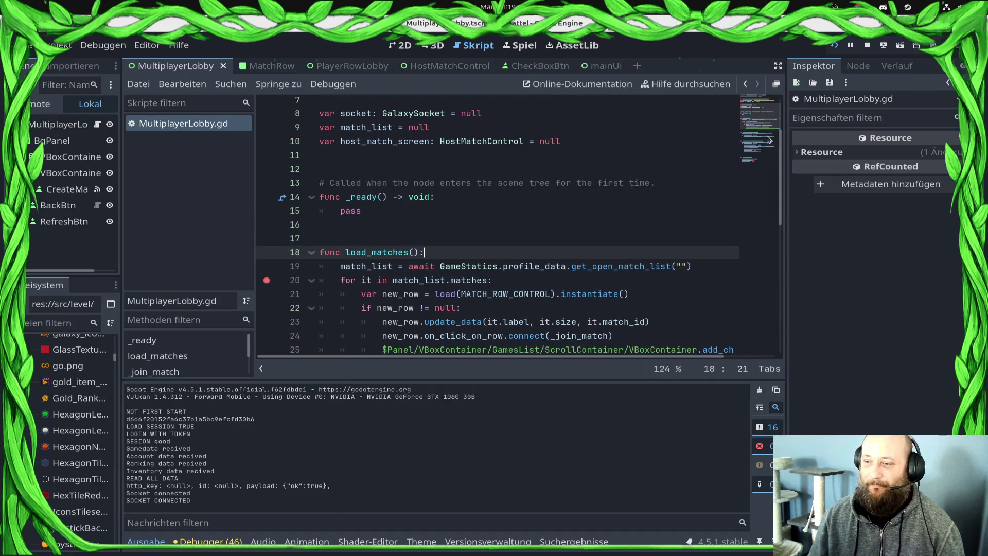
# Restart the game and join the lobby from the main menu to hit the breakpoint.
pyautogui.click(868, 45)
pyautogui.click(834, 48)
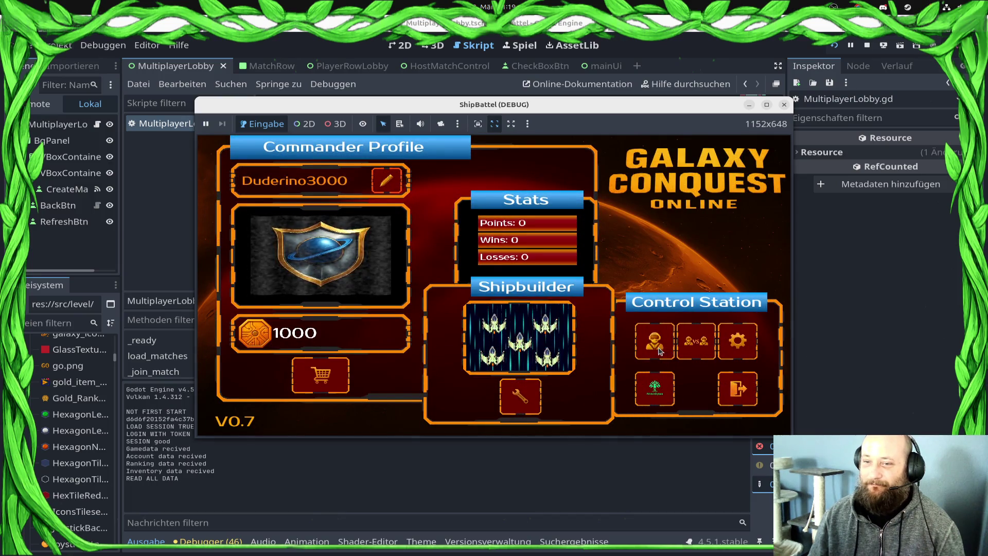
pyautogui.click(659, 351)
pyautogui.click(729, 165)
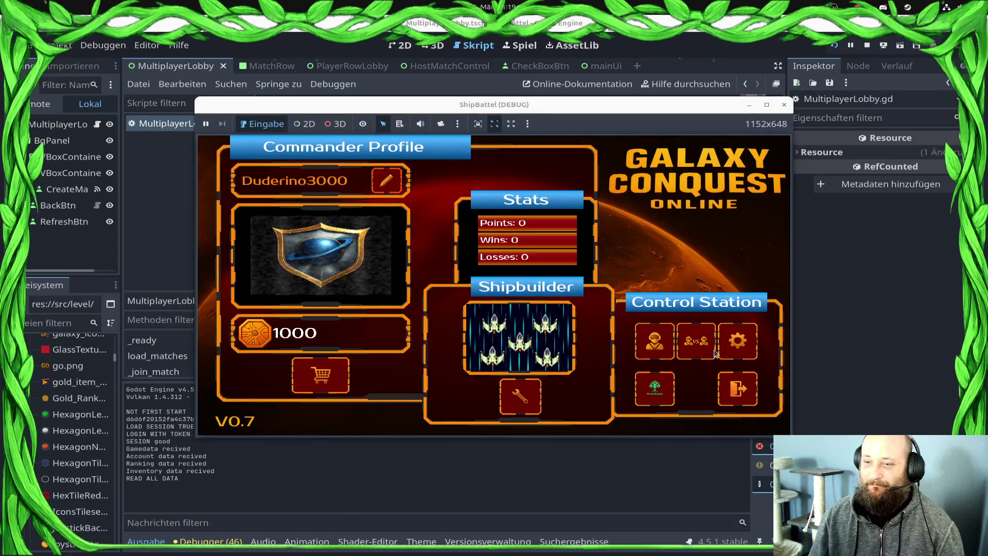
pyautogui.click(716, 351)
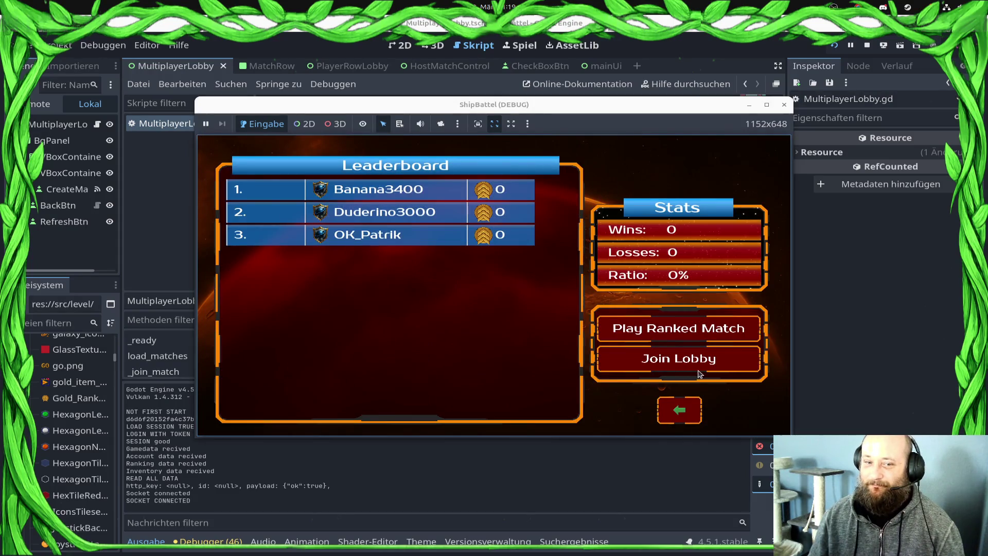
pyautogui.click(699, 370)
pyautogui.scroll(-3, 618, 486)
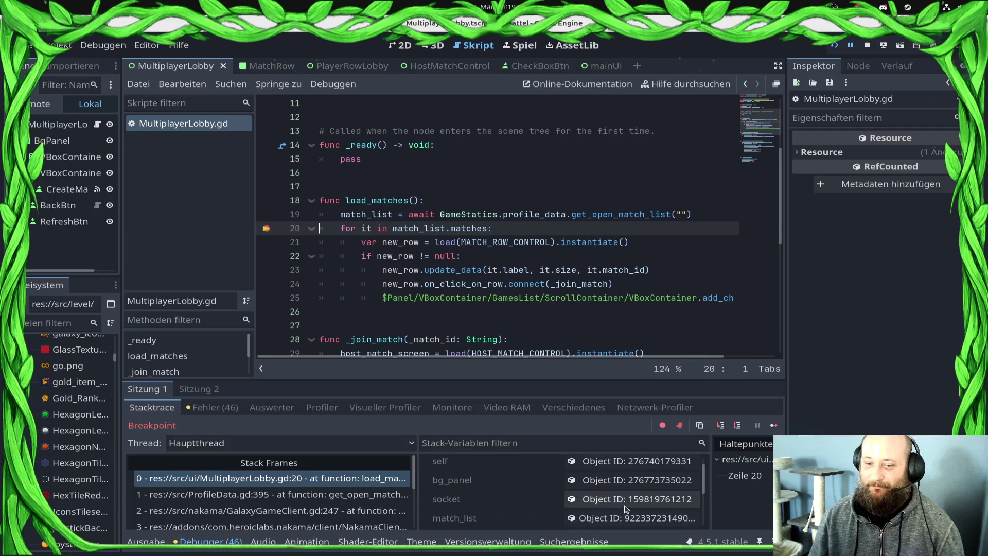
# Inspect match_list in the debugger, expanding its Matches array to check the size.
pyautogui.click(618, 484)
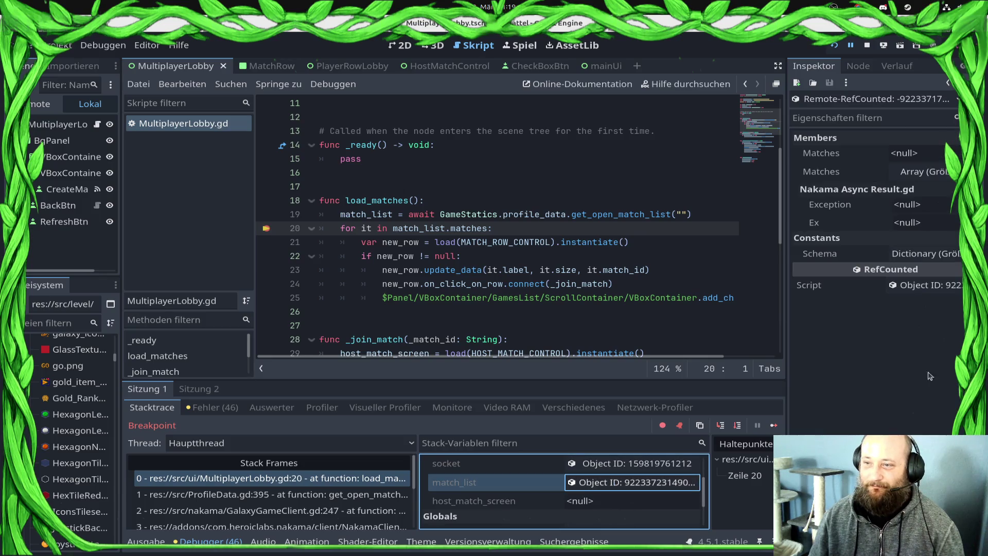
pyautogui.click(925, 171)
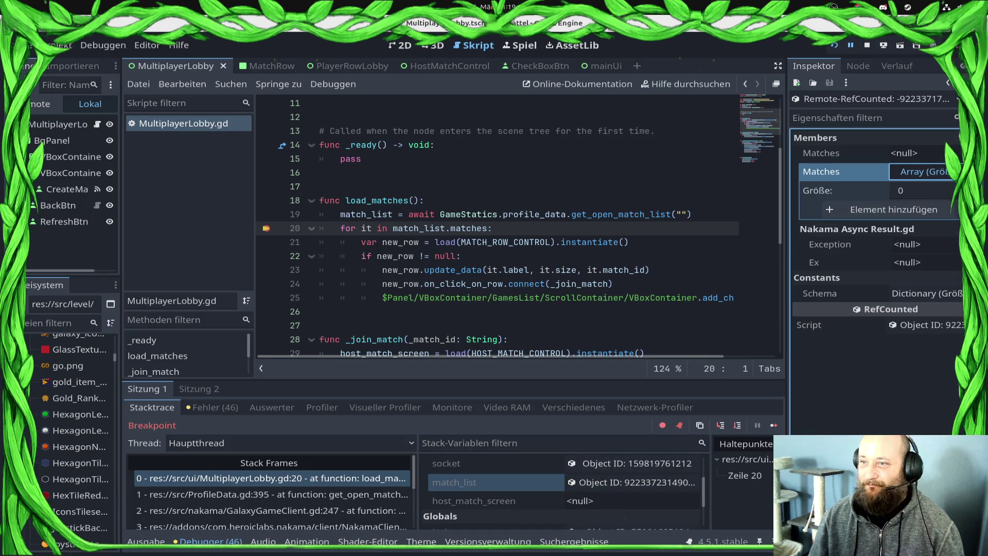
pyautogui.click(582, 253)
# Follow get_open_match_list through get_list_of_open_lobby_matches to list_matches_async in NakamaAPI.gd.
pyautogui.click(594, 215)
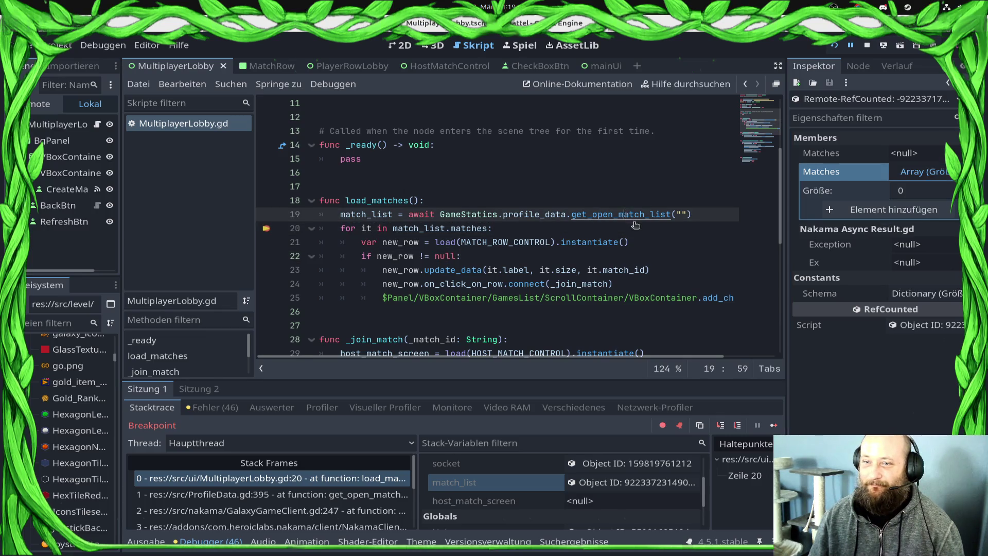
pyautogui.keyDown('ctrl'); pyautogui.click(635, 220); pyautogui.keyUp('ctrl')
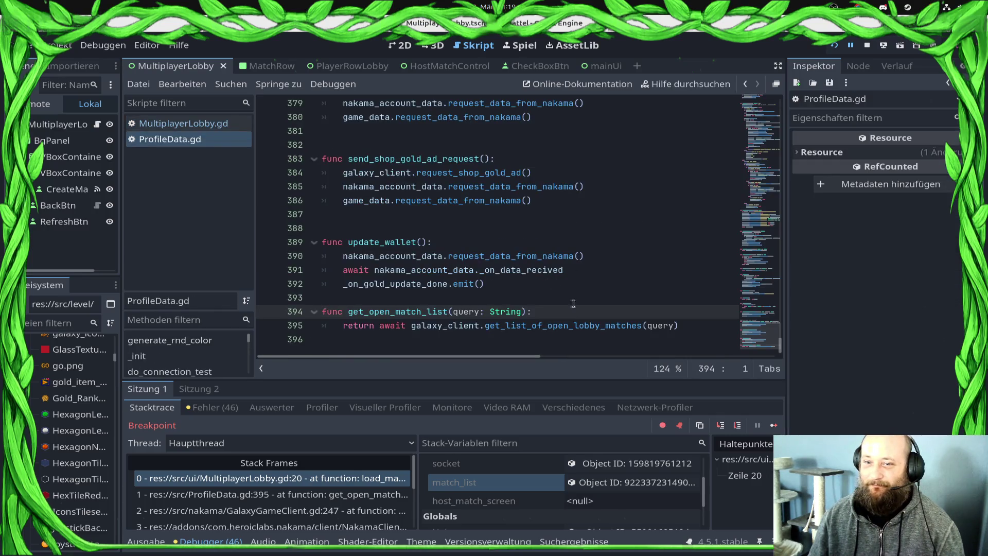
pyautogui.keyDown('ctrl'); pyautogui.click(577, 329); pyautogui.keyUp('ctrl')
pyautogui.keyDown('ctrl'); pyautogui.click(530, 271); pyautogui.keyUp('ctrl')
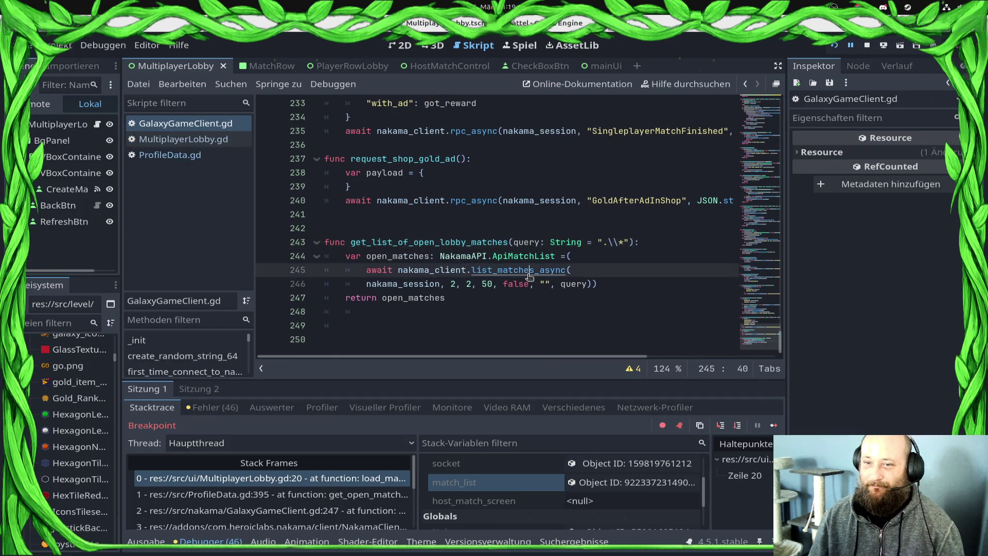
pyautogui.keyDown('ctrl'); pyautogui.click(530, 277); pyautogui.keyUp('ctrl')
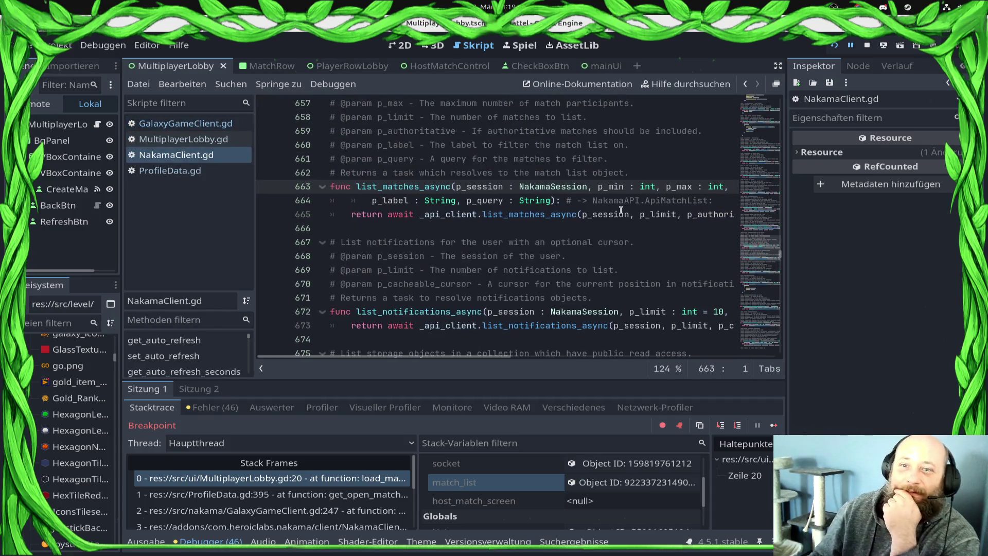
pyautogui.click(520, 214)
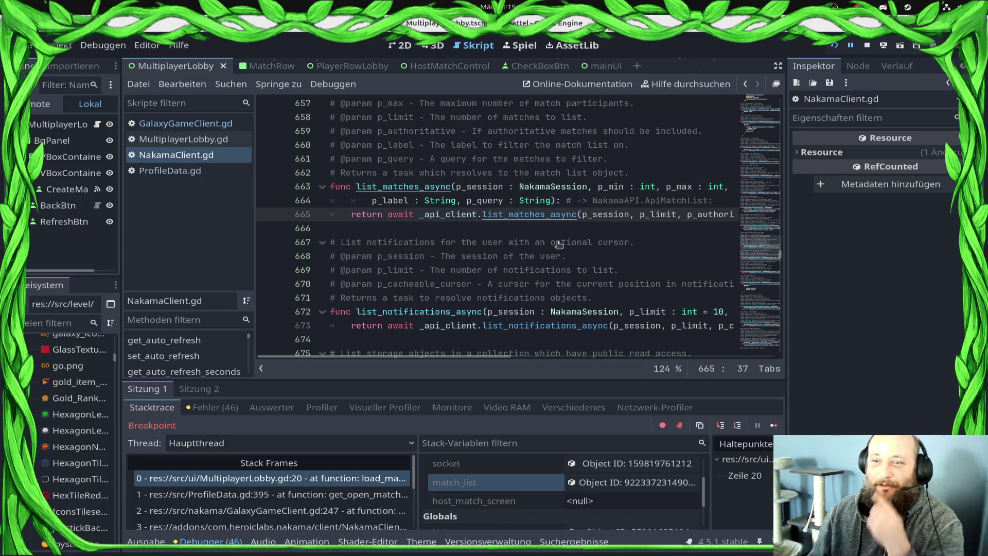
pyautogui.keyDown('ctrl'); pyautogui.click(548, 216); pyautogui.keyUp('ctrl')
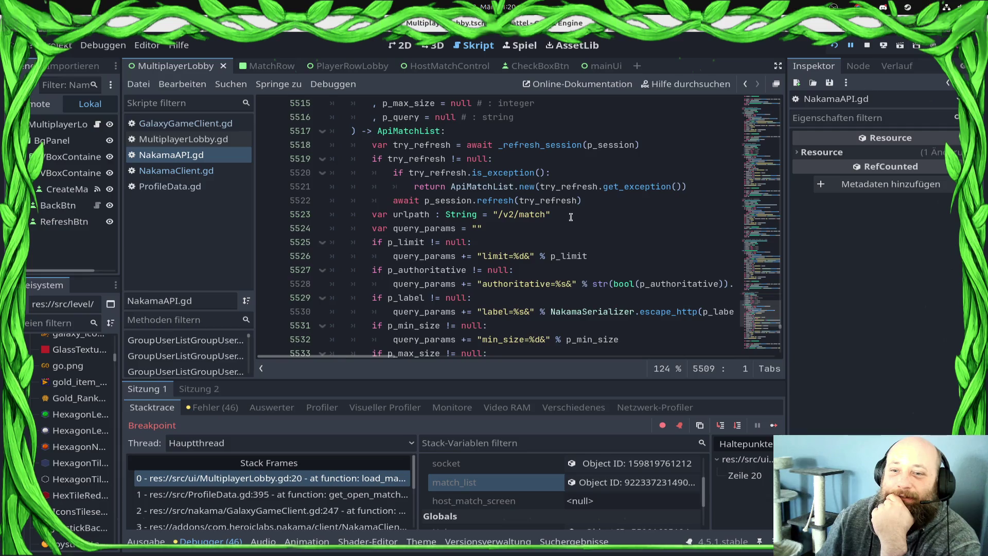
# Study how list_matches_async escapes the label parameter, then return to MultiplayerLobby.gd.
pyautogui.scroll(-2, 571, 217)
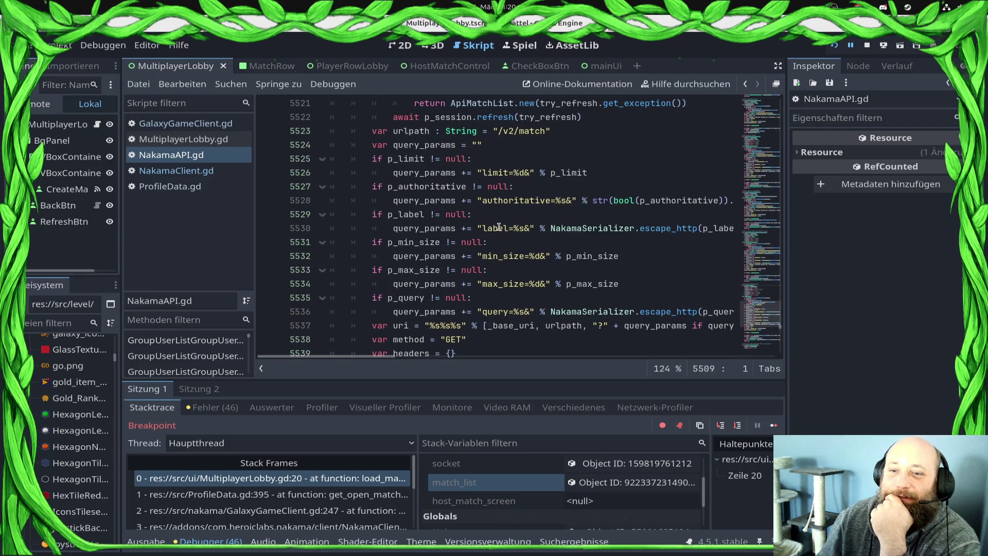
pyautogui.click(678, 233)
pyautogui.click(704, 234)
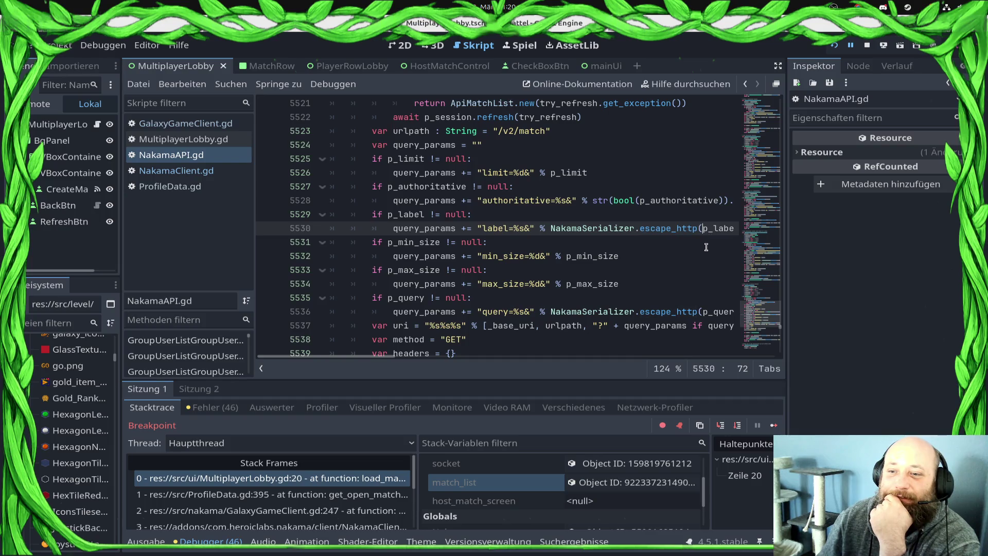
pyautogui.scroll(-2, 694, 252)
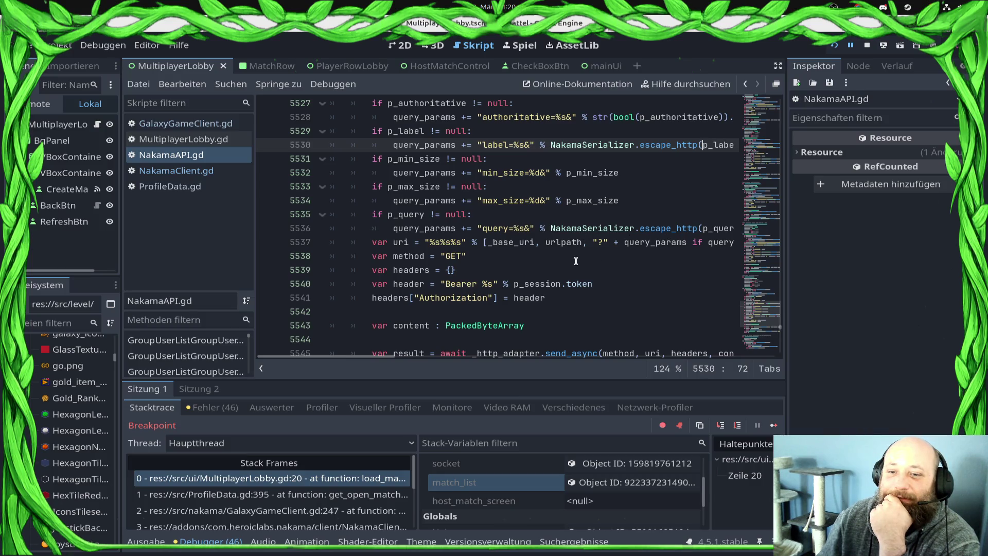
pyautogui.scroll(-3, 576, 261)
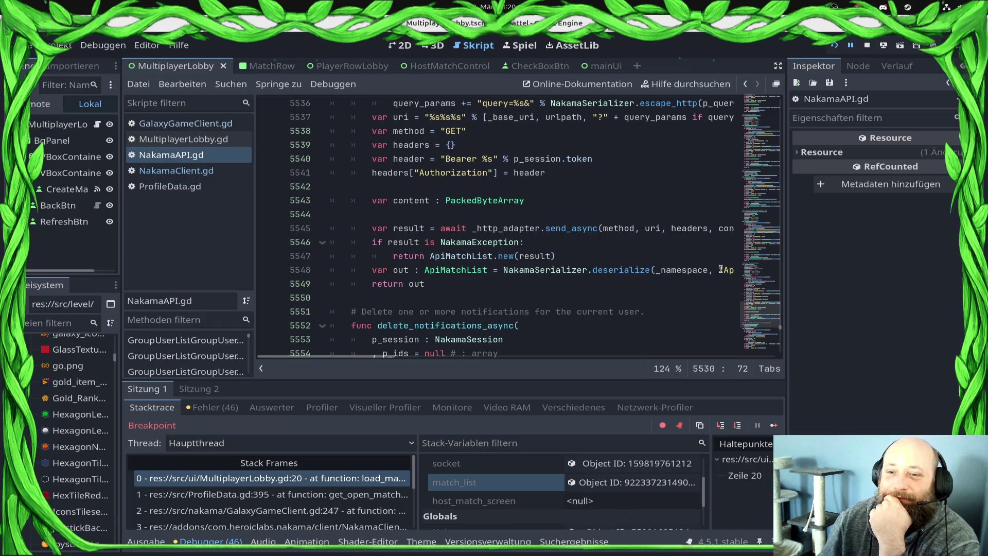
pyautogui.moveTo(691, 231)
pyautogui.mouseDown()
pyautogui.moveTo(838, 230)
pyautogui.moveTo(292, 190)
pyautogui.mouseUp()
pyautogui.scroll(5, 549, 234)
pyautogui.hotkey('alt', 'Left')
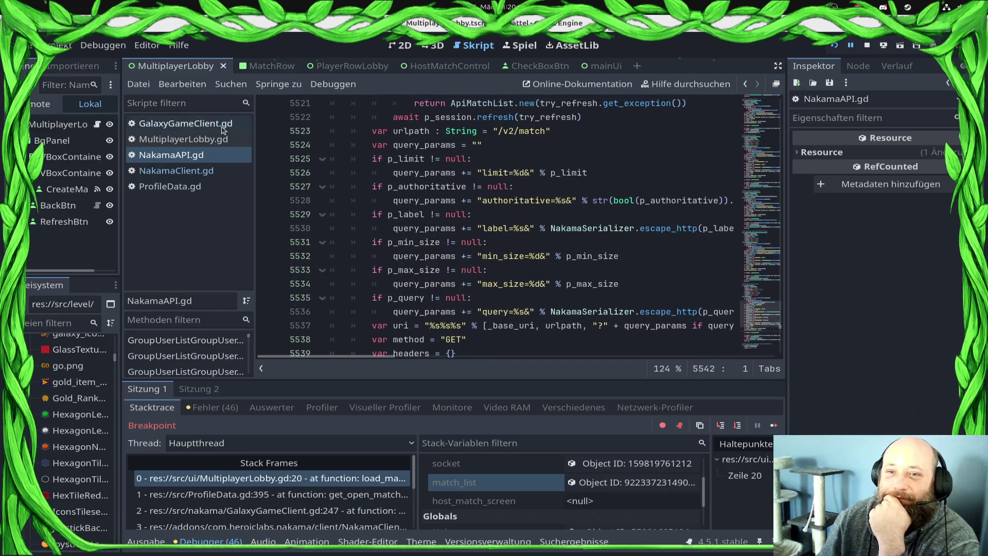
pyautogui.scroll(15, 572, 227)
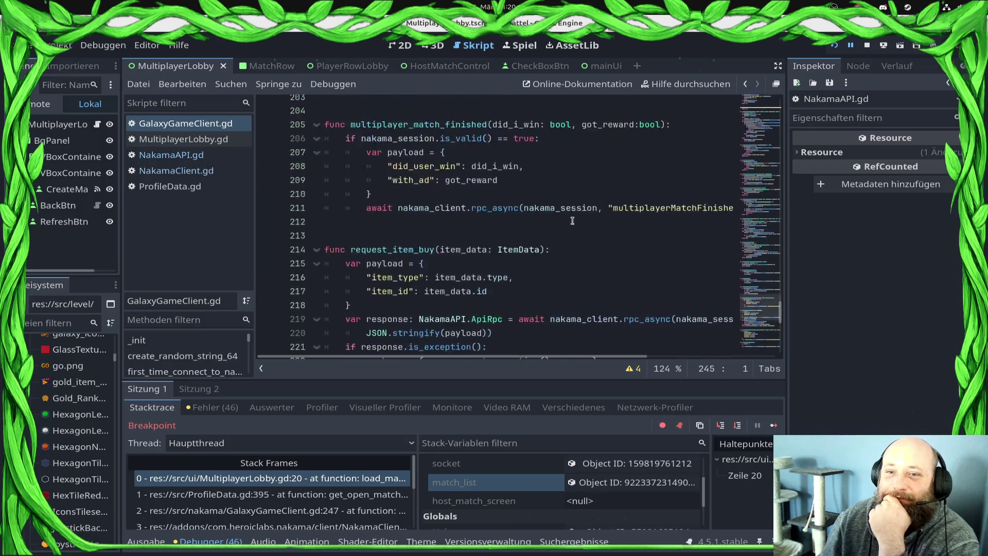
pyautogui.click(183, 140)
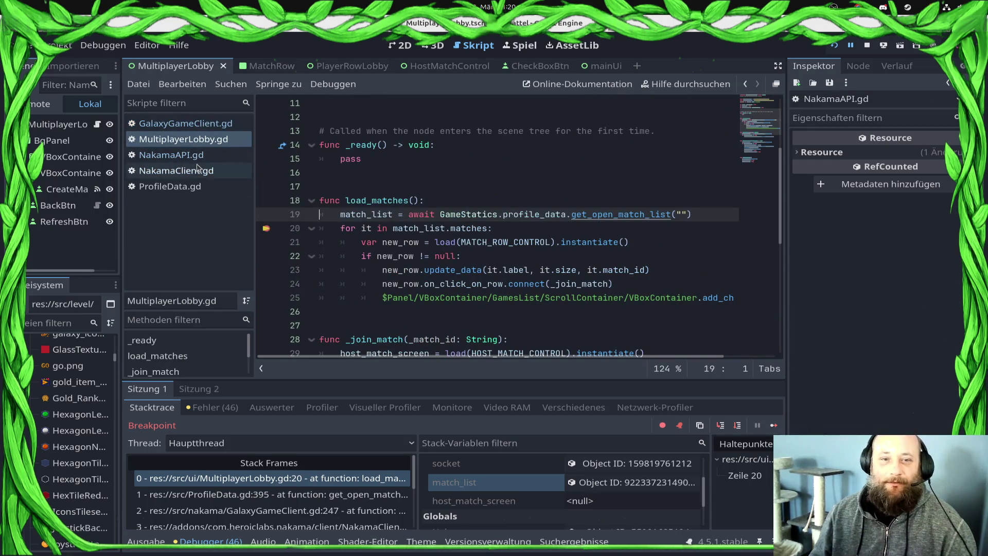
# Stop the debug session and open the HostMatchControl scene and its script.
pyautogui.click(868, 45)
pyautogui.scroll(-5, 506, 266)
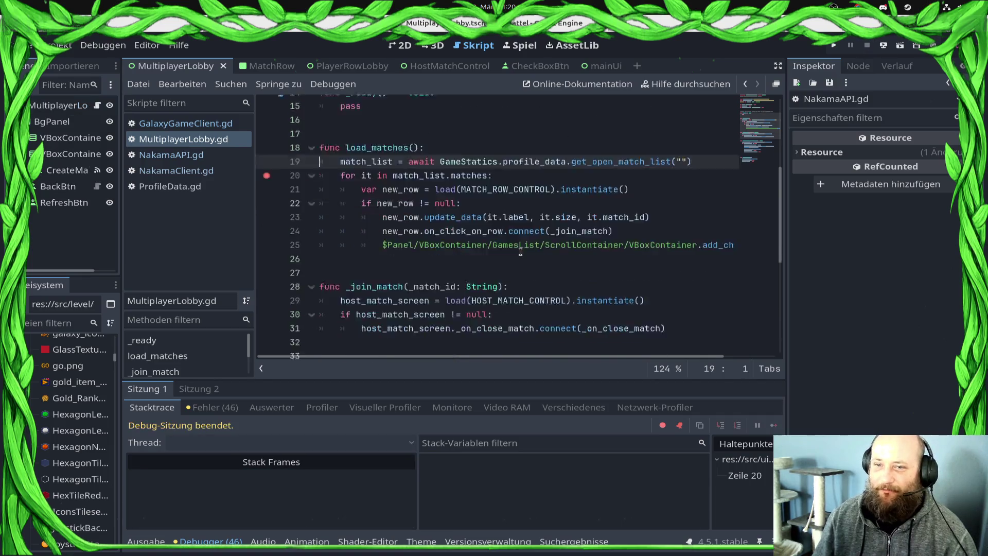
pyautogui.scroll(6, 505, 266)
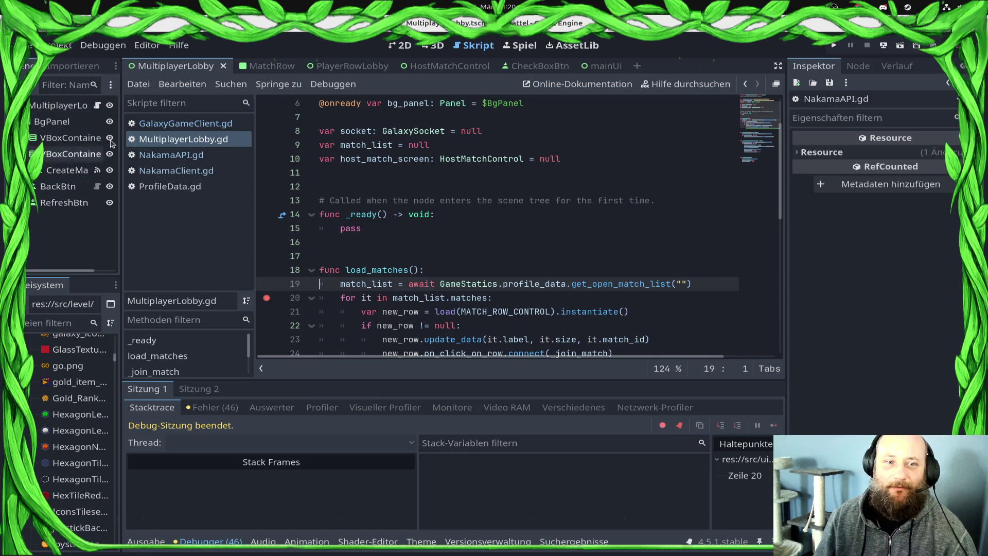
pyautogui.scroll(-4, 489, 242)
pyautogui.scroll(1, 479, 131)
pyautogui.scroll(4, 479, 131)
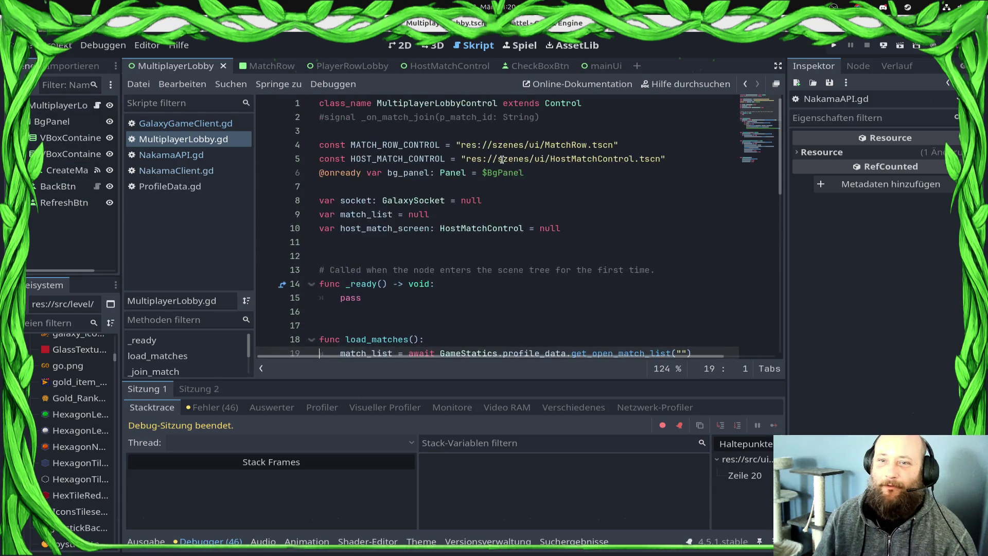
pyautogui.keyDown('ctrl'); pyautogui.click(586, 164); pyautogui.keyUp('ctrl')
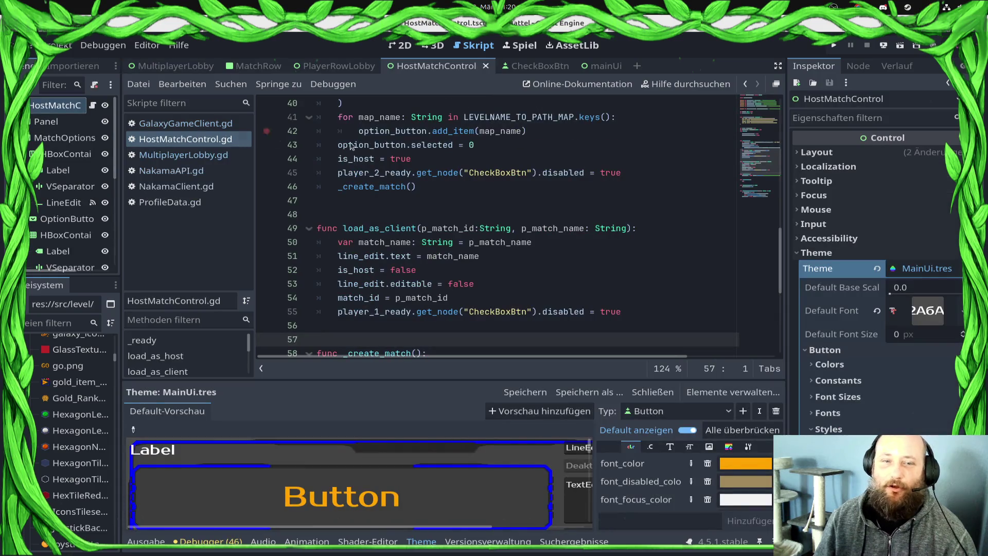
pyautogui.scroll(-5, 608, 211)
pyautogui.scroll(4, 514, 219)
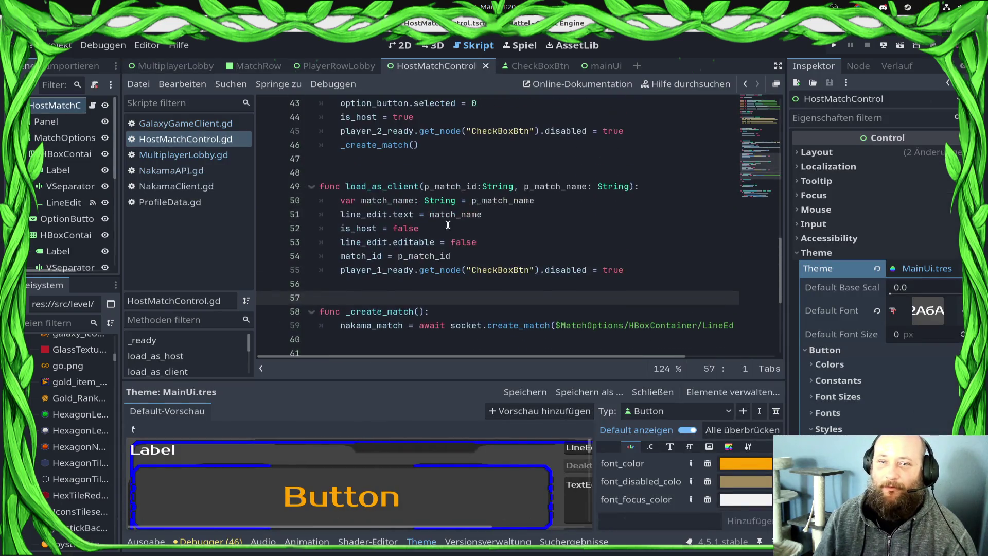
pyautogui.scroll(4, 415, 194)
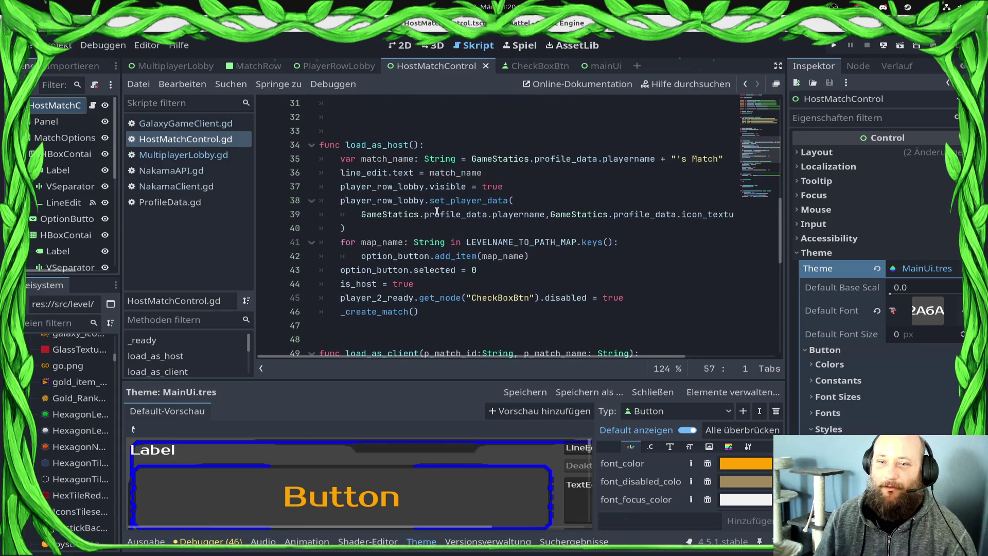
# Break line 35's match_name expression onto a new line and close its parenthesis.
pyautogui.click(464, 158)
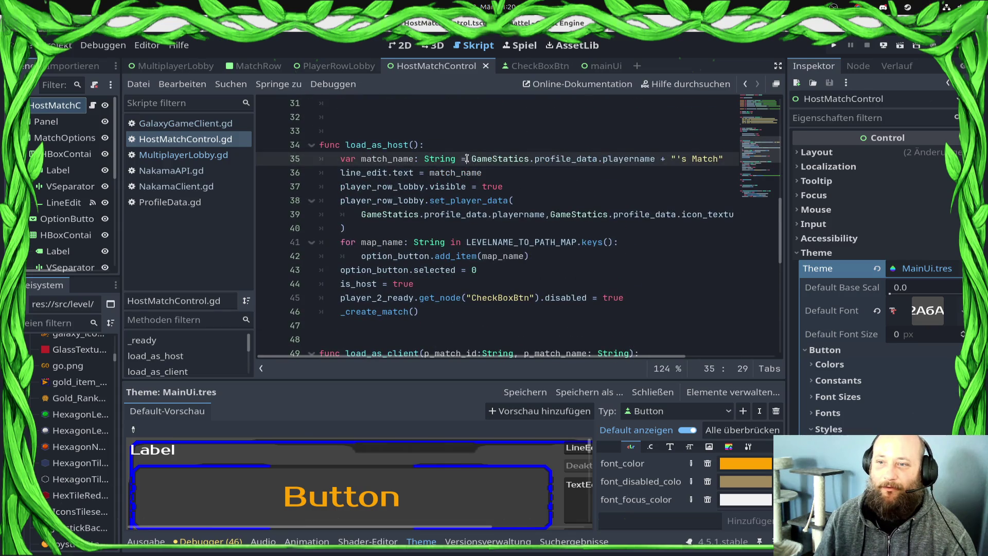
pyautogui.press('Return')
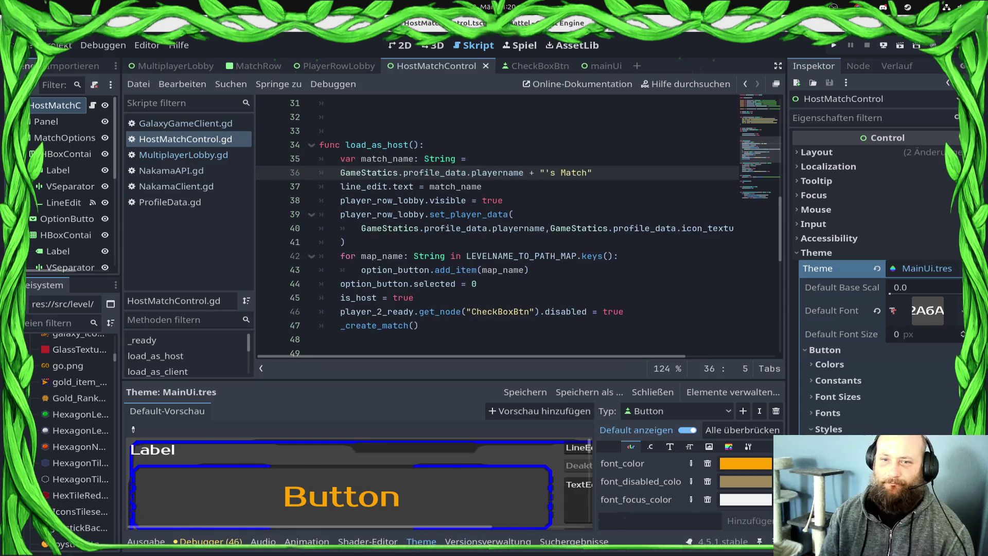
pyautogui.click(472, 159)
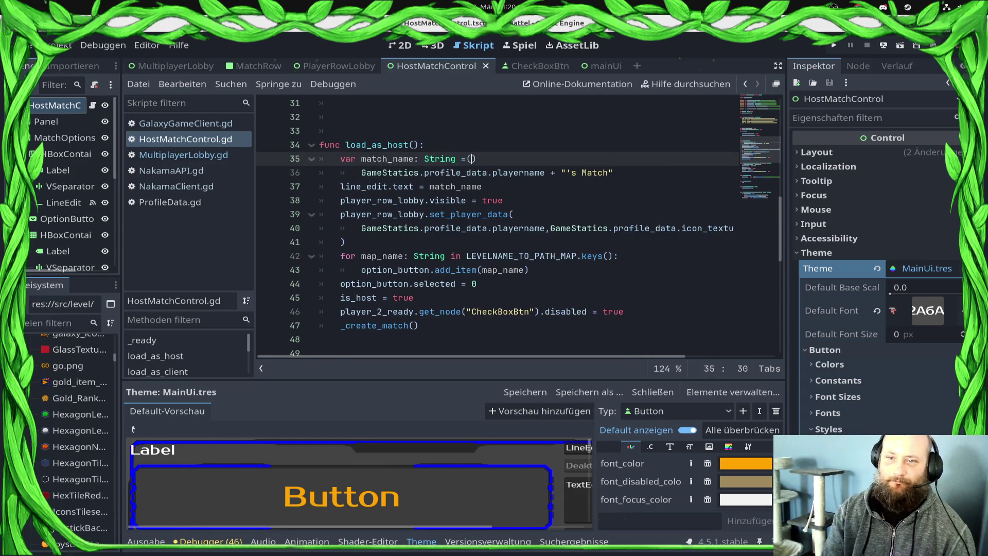
pyautogui.press('Delete')
pyautogui.press('Down')
pyautogui.write(')')
pyautogui.hotkey('ctrl', 's')
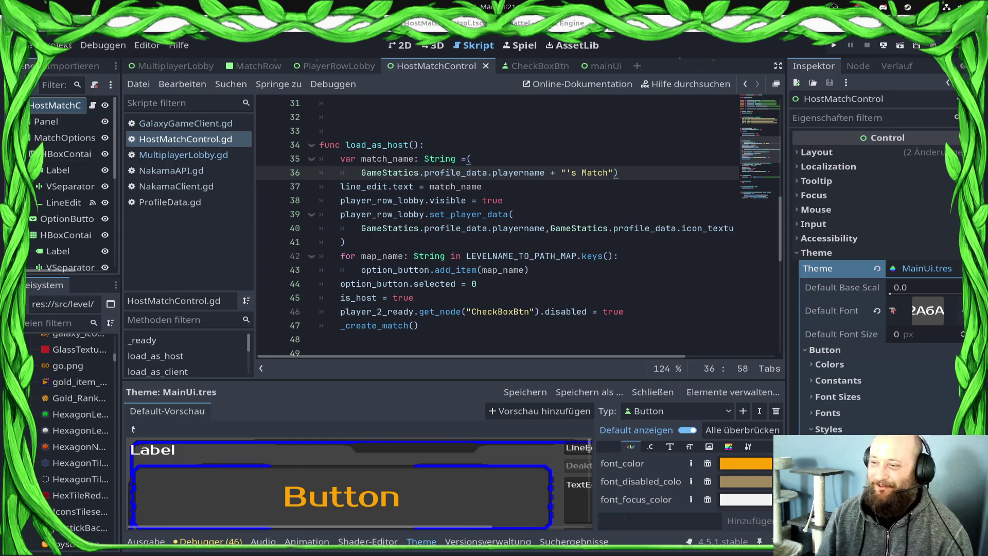
# Rejoin line 36 onto line 35, remove the stray parentheses, save, and rerun the game.
pyautogui.press('Up')
pyautogui.hotkey('ctrl', 's')
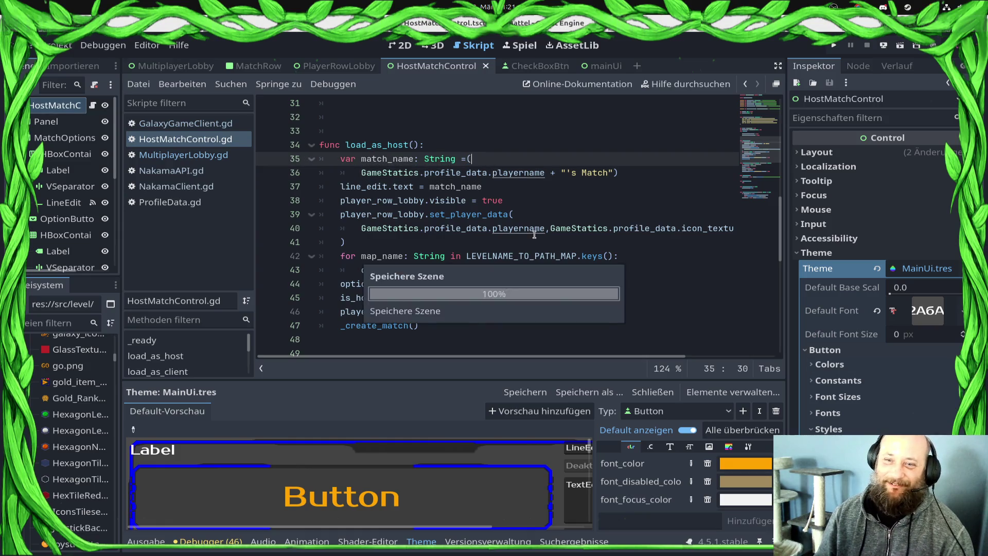
pyautogui.press('Down')
pyautogui.press('Home')
pyautogui.press('BackSpace')
pyautogui.press('BackSpace')
pyautogui.press('BackSpace')
pyautogui.hotkey('ctrl', 's')
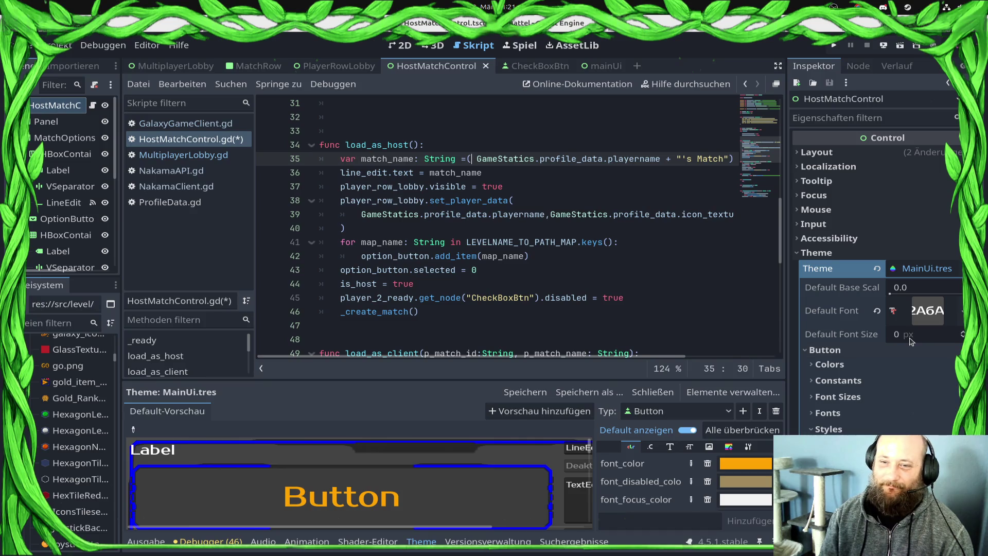
pyautogui.press('BackSpace')
pyautogui.press('End')
pyautogui.hotkey('ctrl', 's')
pyautogui.press('BackSpace')
pyautogui.hotkey('ctrl', 's')
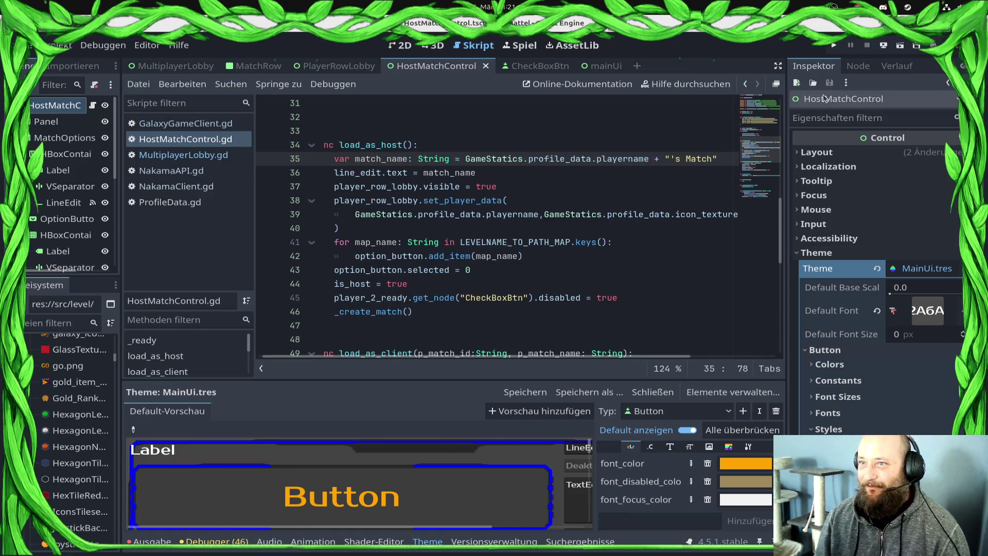
pyautogui.click(834, 45)
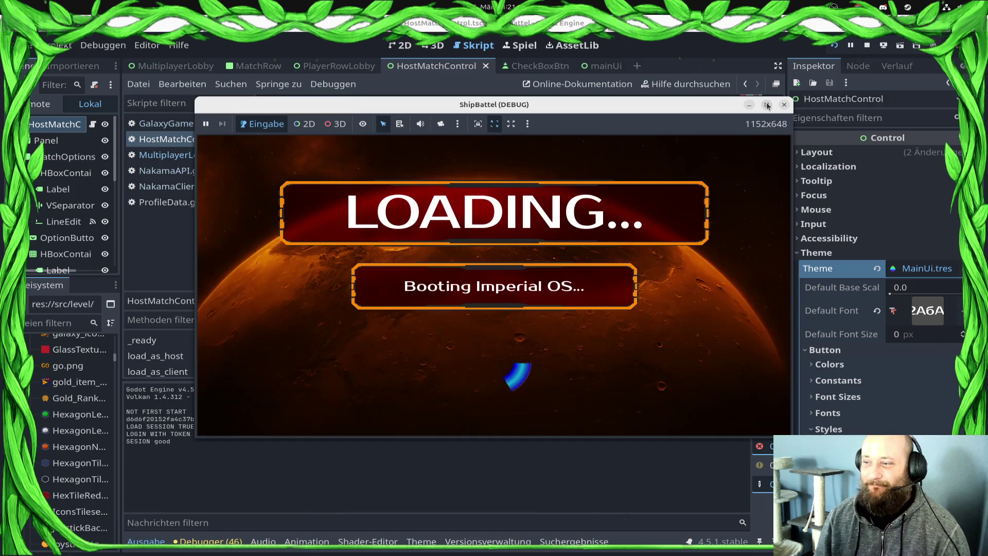
pyautogui.click(767, 106)
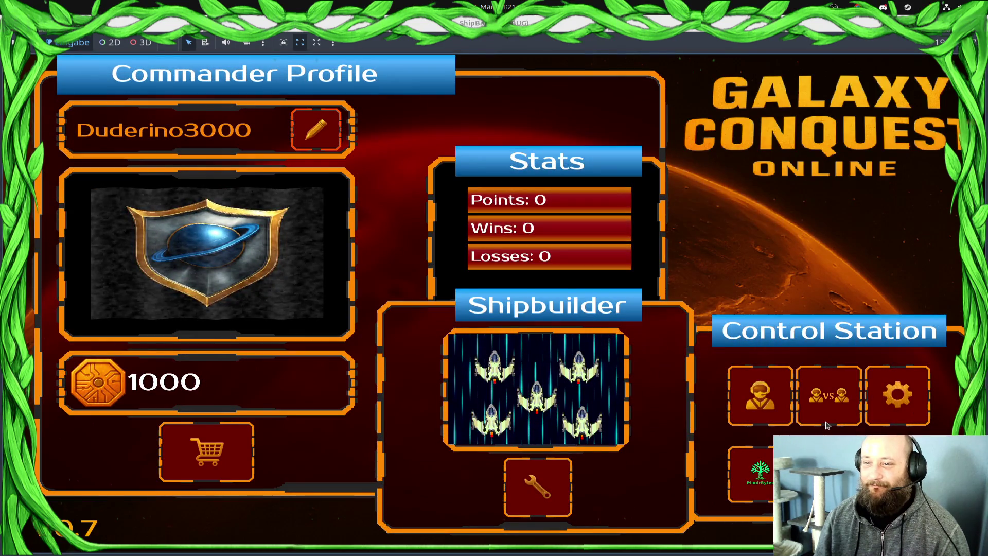
# Open the multiplayer panel from the Commander Profile, then restore and re-maximize the game window.
pyautogui.click(826, 422)
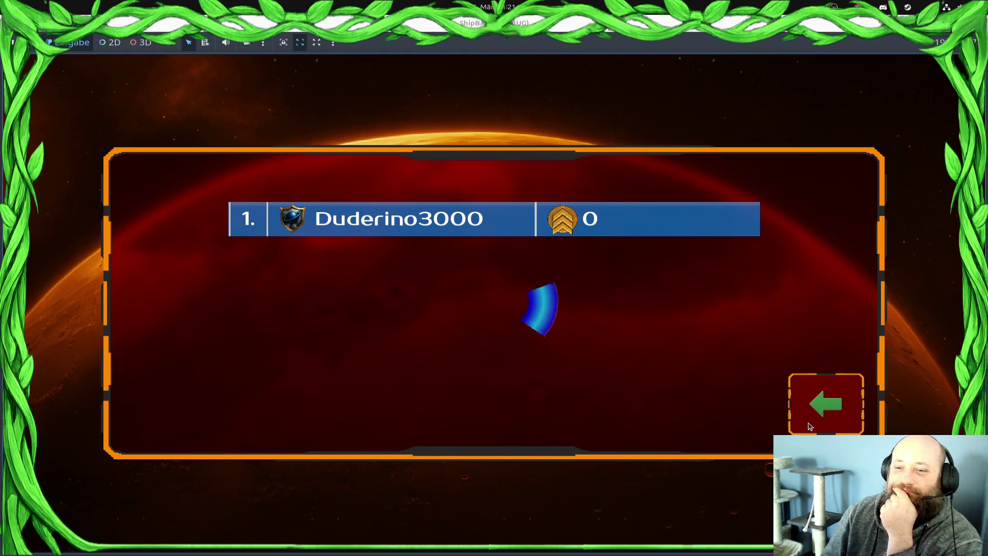
pyautogui.doubleClick(469, 23)
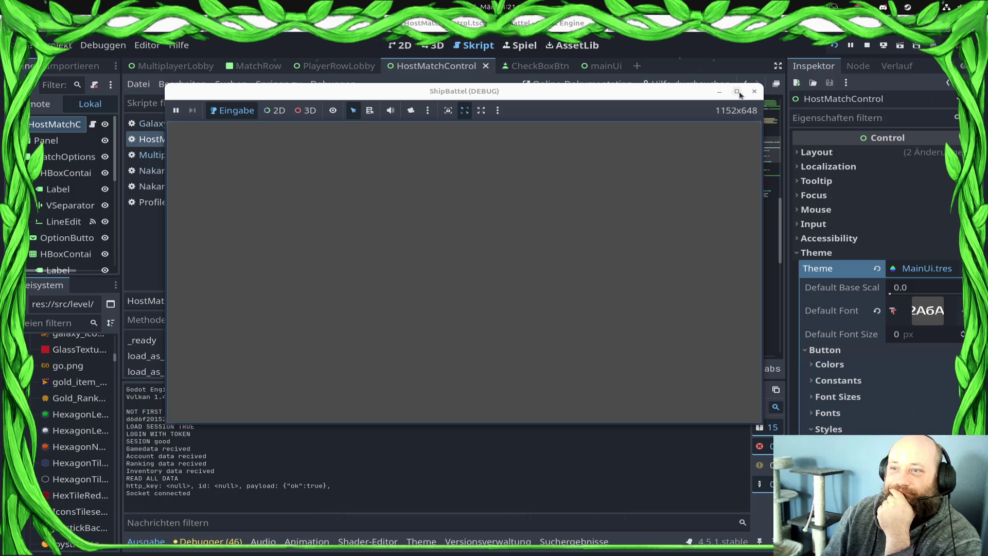
pyautogui.click(737, 92)
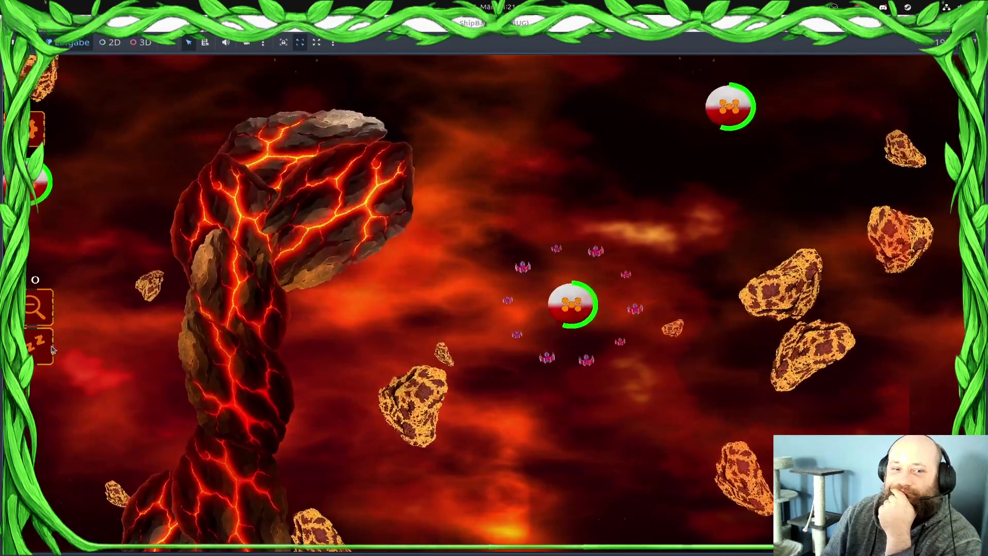
# Zoom out to the whole map and send successive groups of ships out of the home base.
pyautogui.press('o')
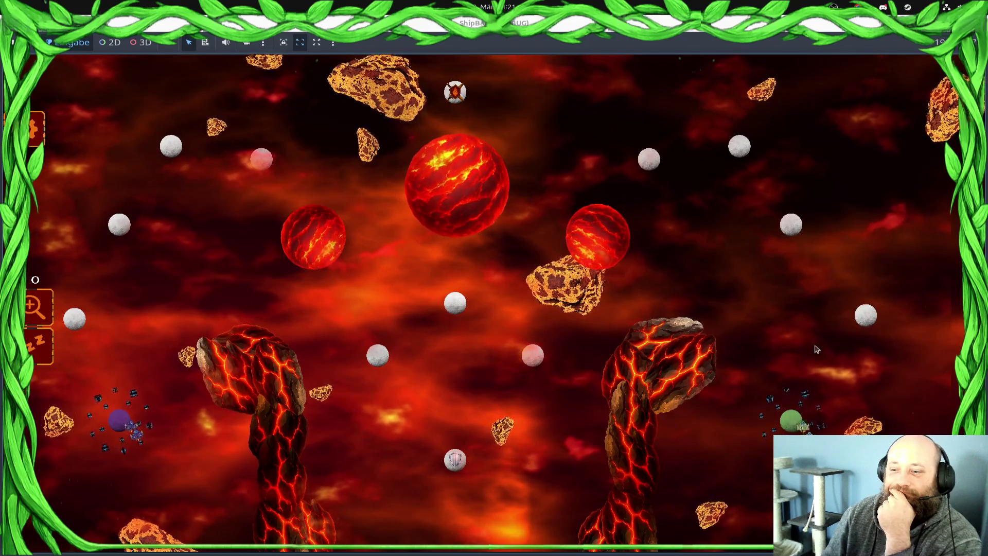
pyautogui.press('2')
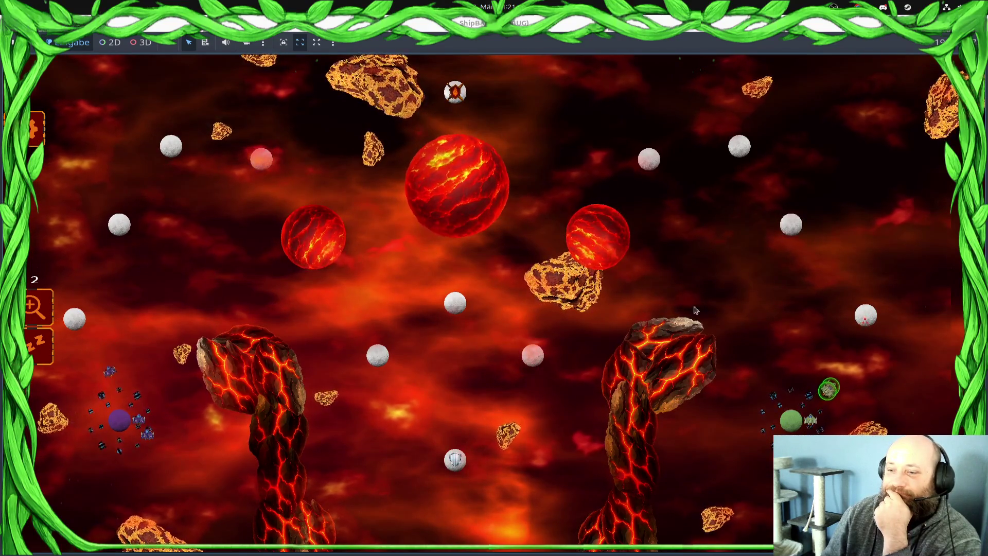
pyautogui.press('4')
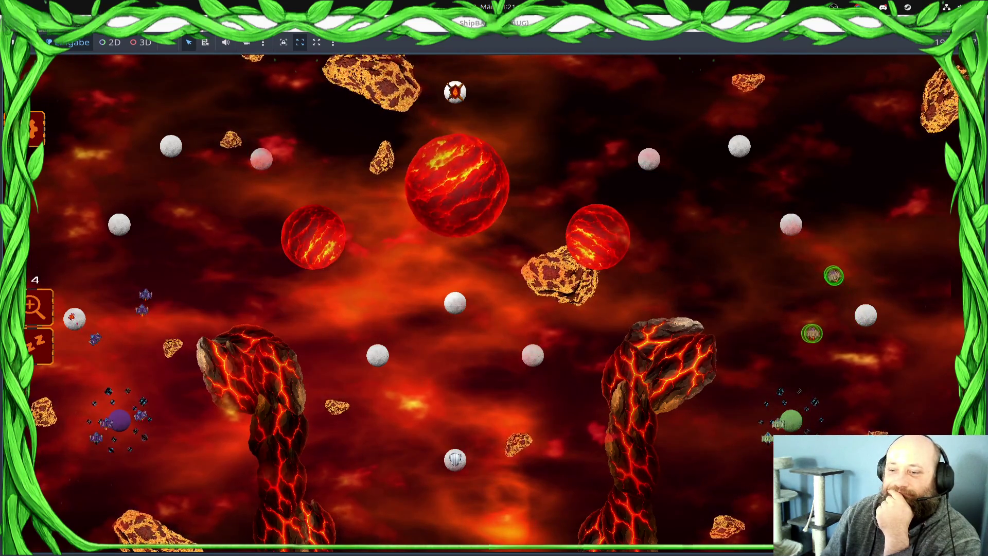
pyautogui.press('2')
pyautogui.moveTo(763, 417); pyautogui.dragTo(769, 448)
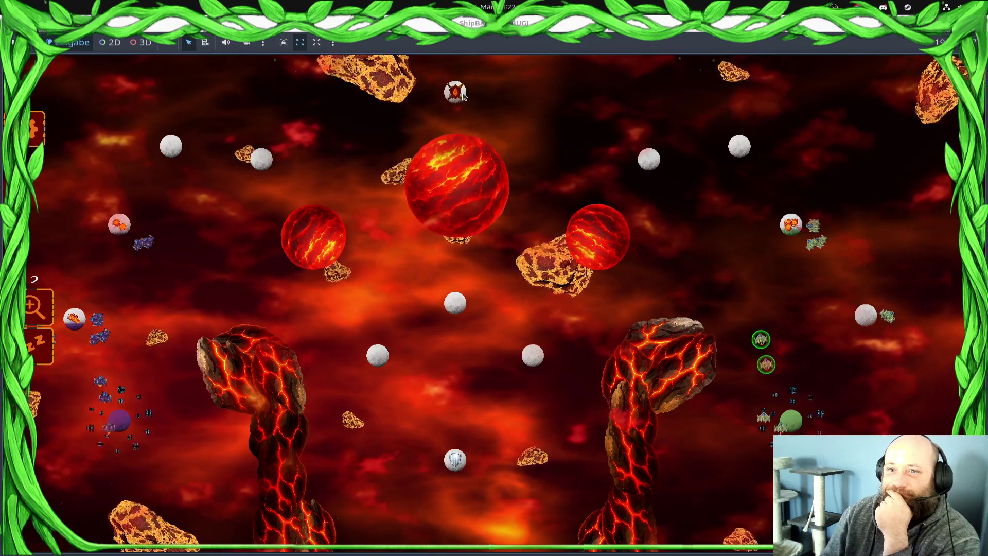
pyautogui.press('3')
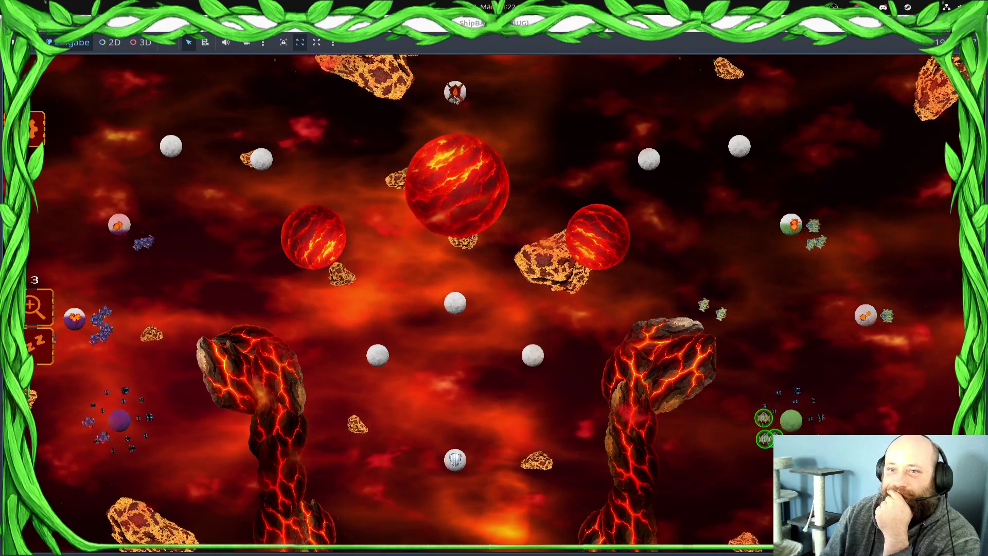
pyautogui.moveTo(770, 358); pyautogui.dragTo(771, 387)
pyautogui.press('2')
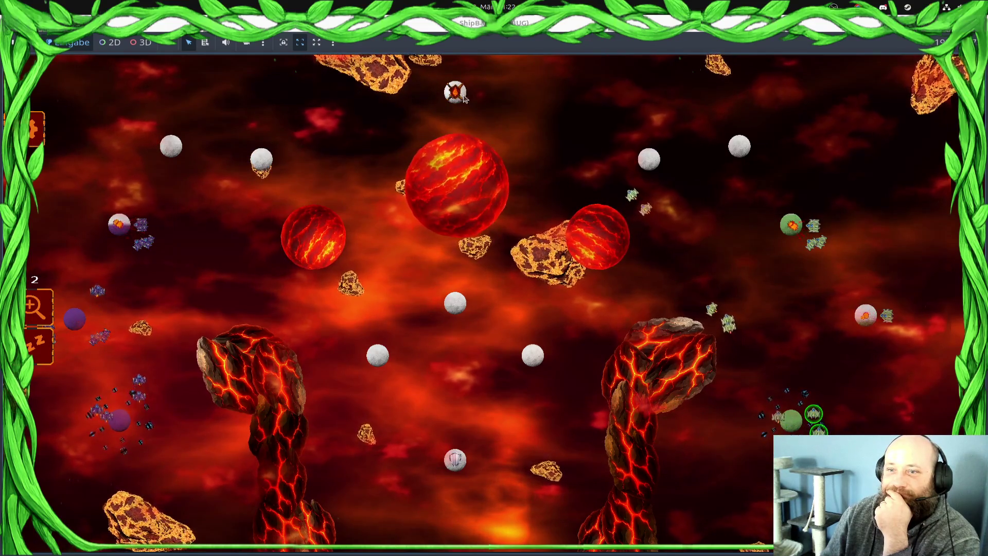
pyautogui.moveTo(793, 421); pyautogui.dragTo(749, 391)
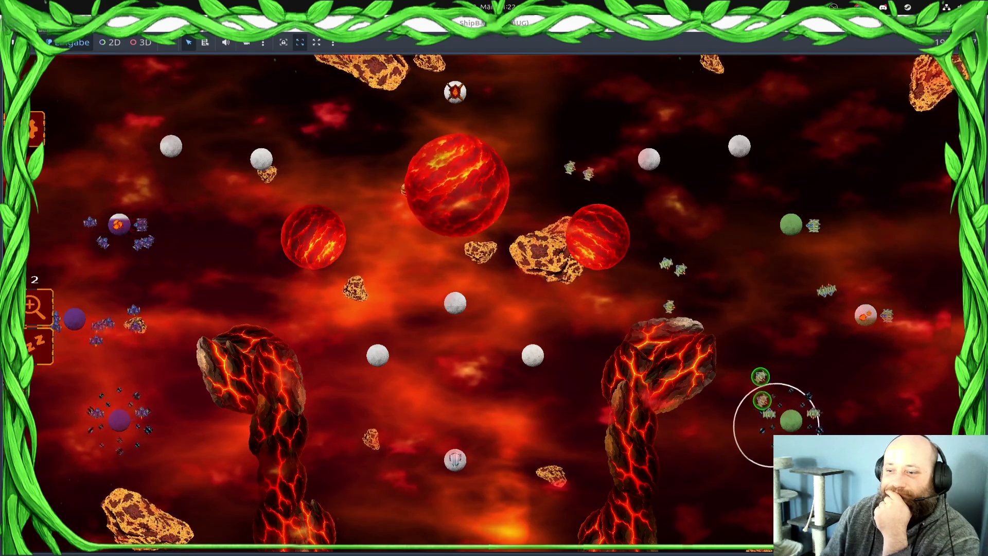
# Send ship groups to attack the orange planet and the white planet.
pyautogui.press('3')
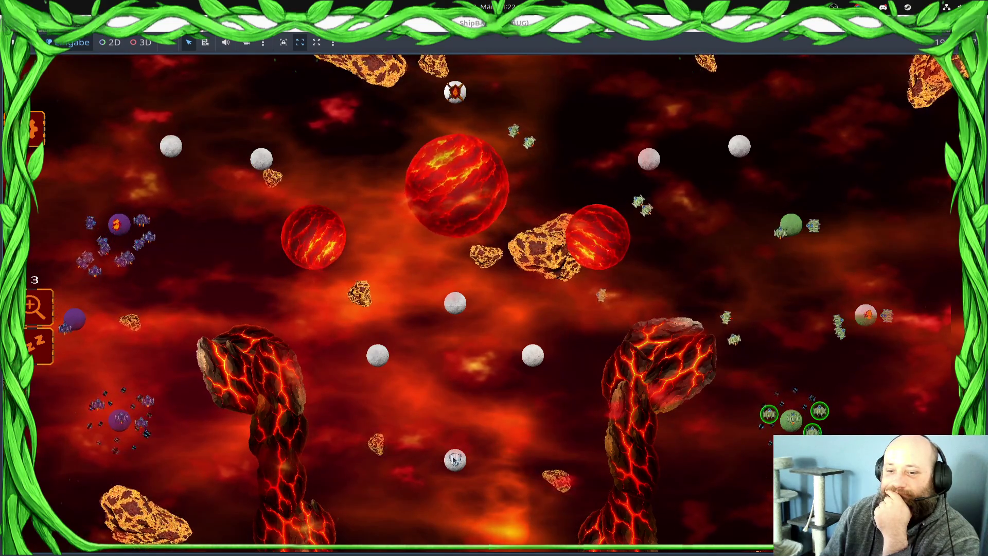
pyautogui.click(866, 315)
pyautogui.press('2')
pyautogui.click(740, 149)
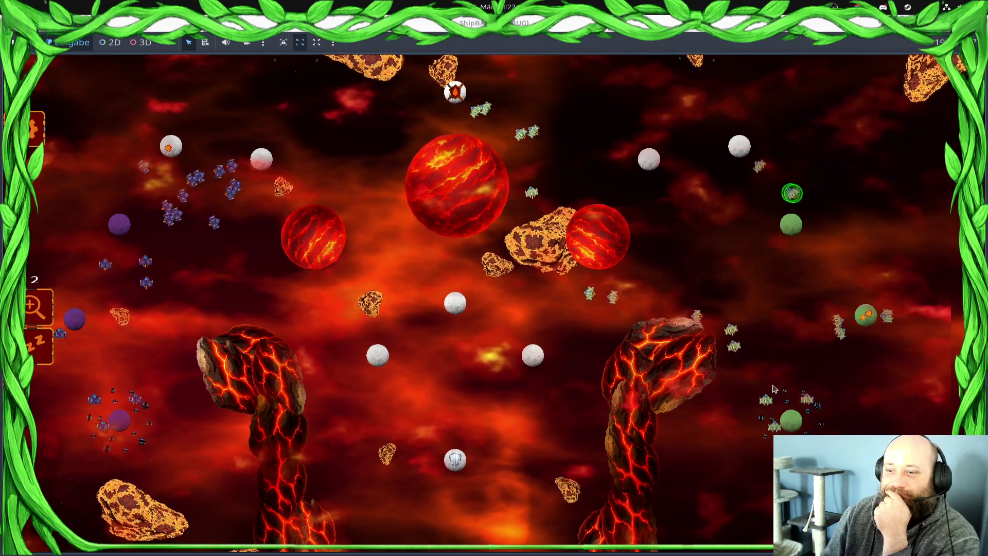
pyautogui.press('4')
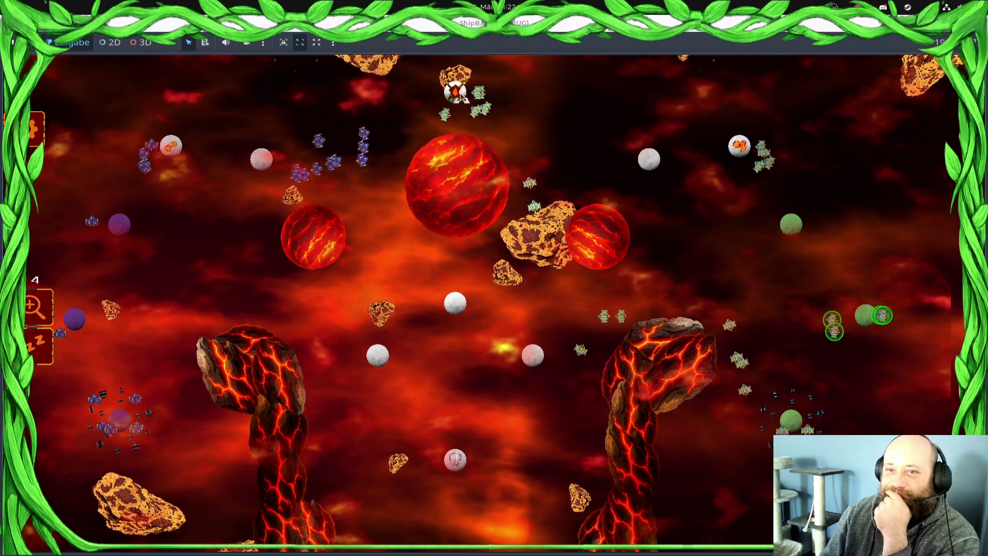
pyautogui.click(740, 148)
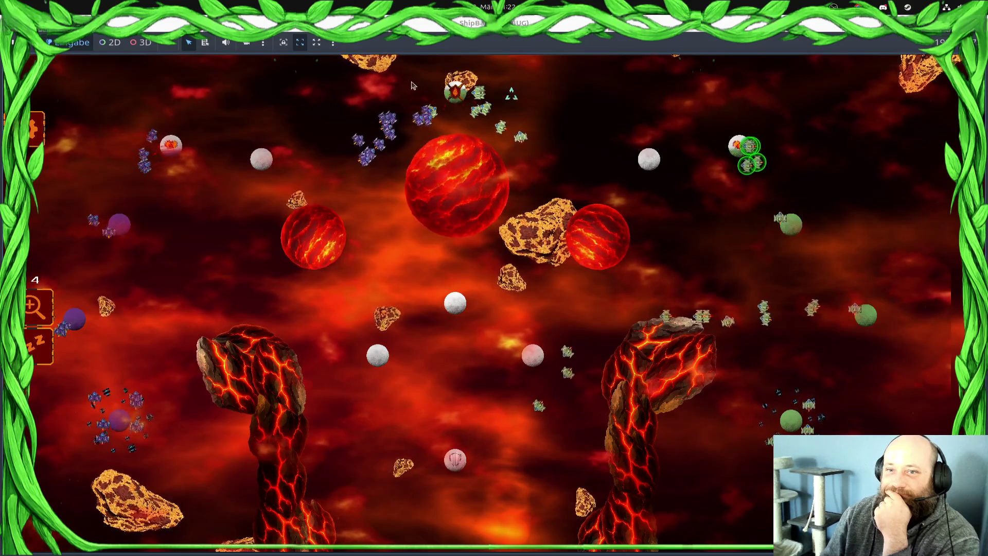
# Select the ship groups at the lava, green home, top-centre and top-right planets until the Shot.gd error halts play.
pyautogui.press('7')
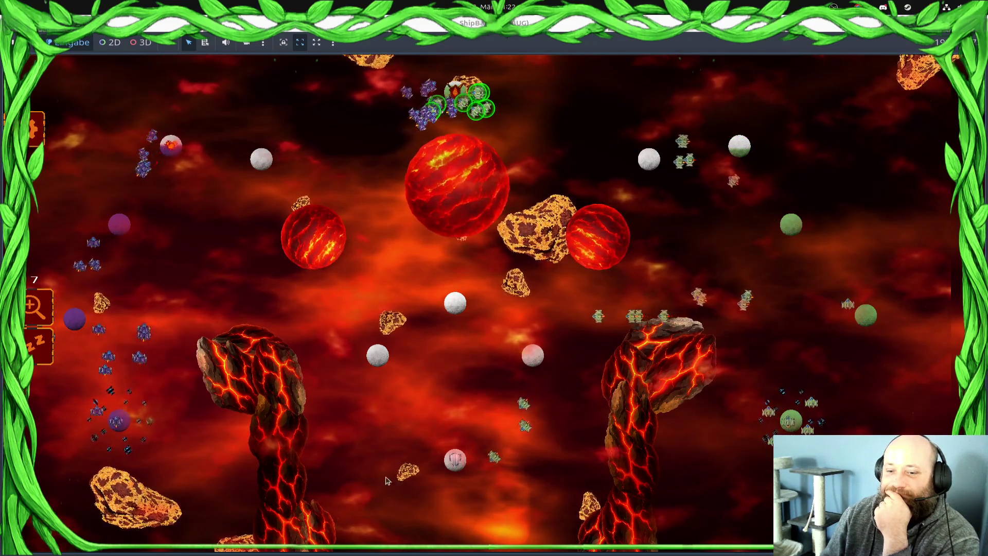
pyautogui.press('5')
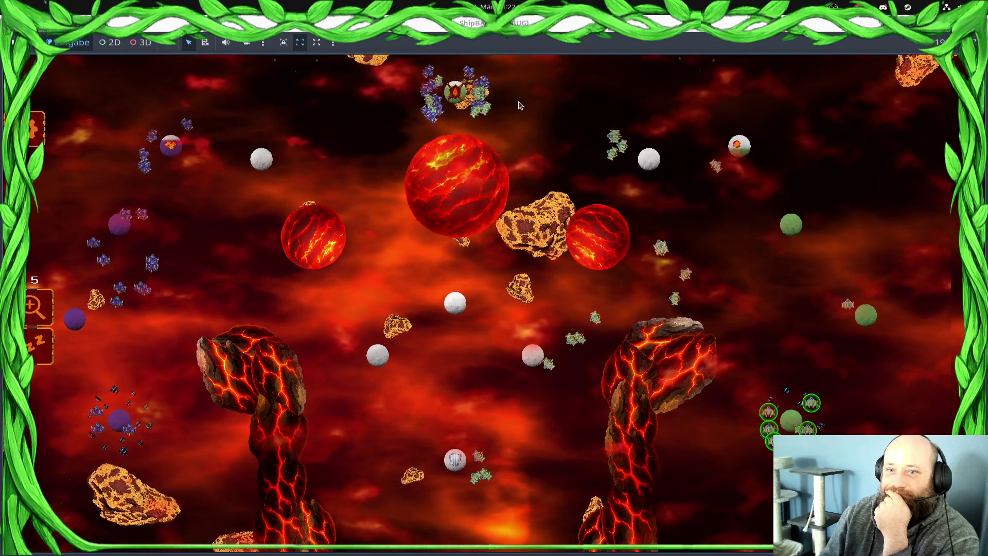
pyautogui.press('8')
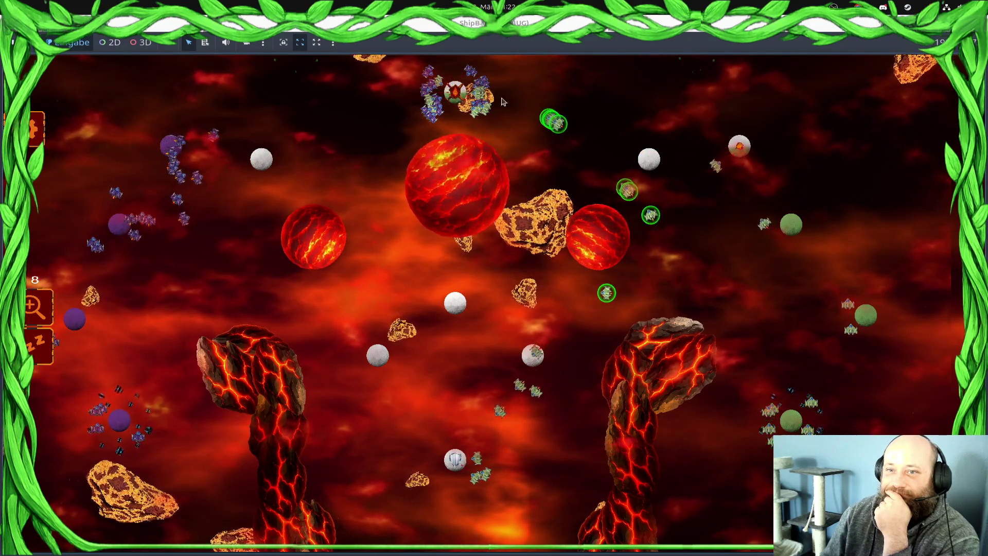
pyautogui.press('2')
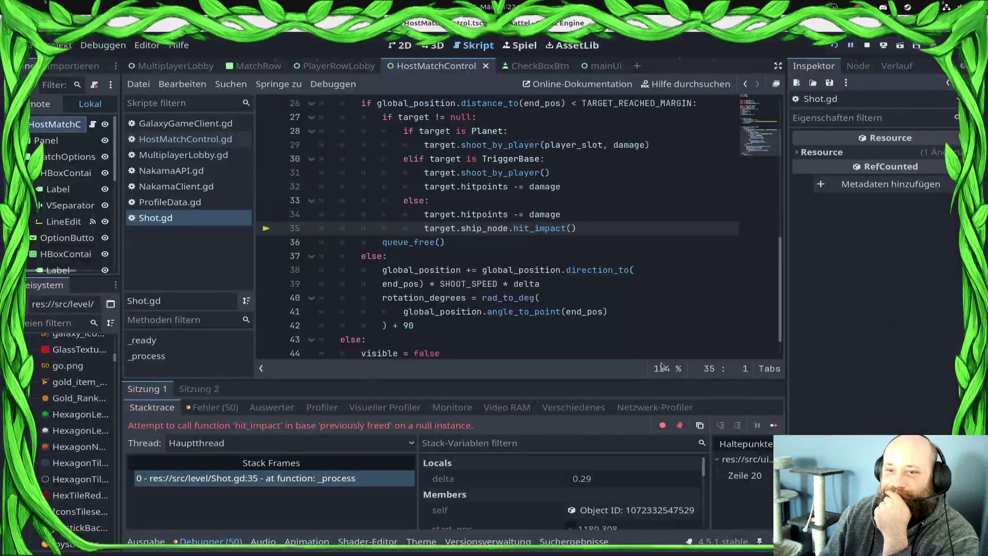
# Continue twice past the Shot.gd line 35 break, close the game, and switch to Chrome's wallet page.
pyautogui.click(774, 426)
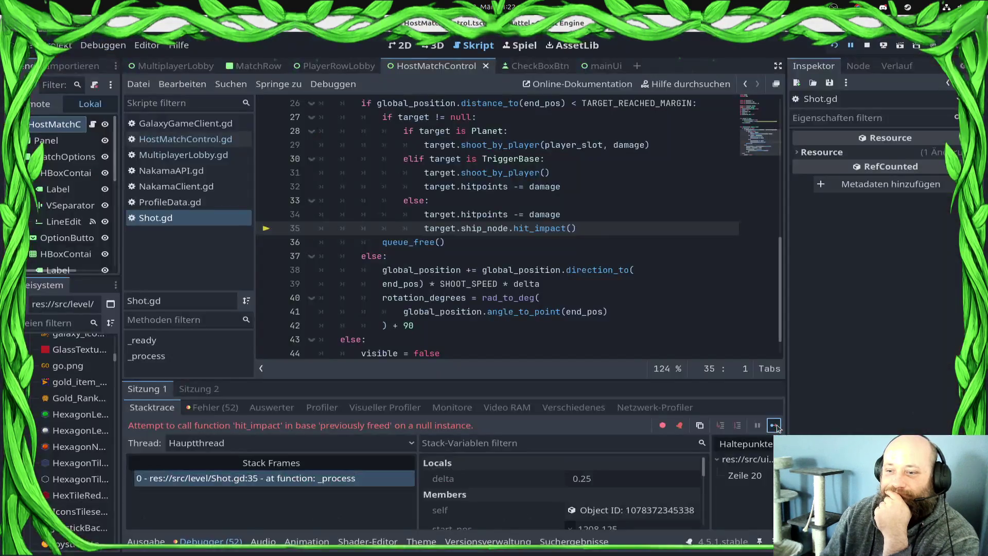
pyautogui.click(774, 427)
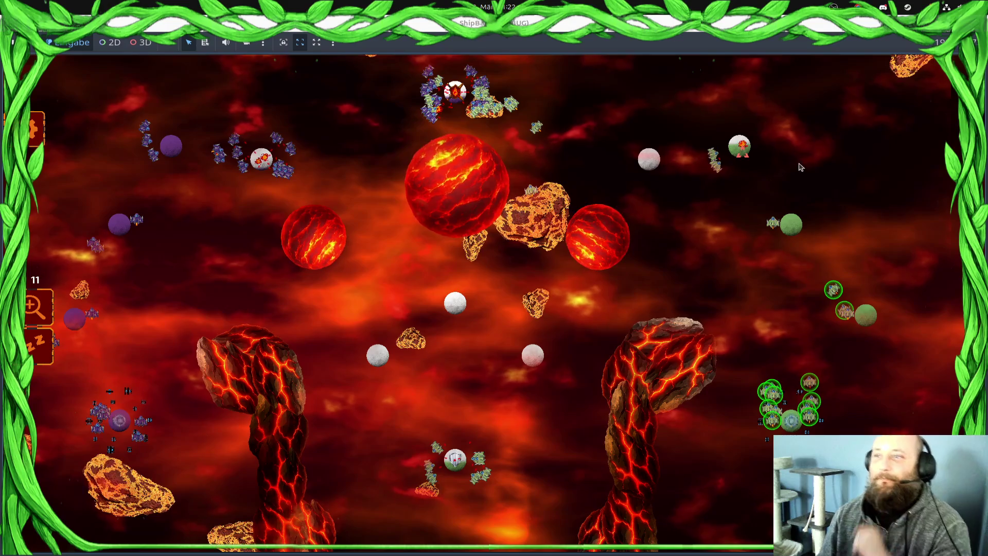
pyautogui.hotkey('alt', 'F4')
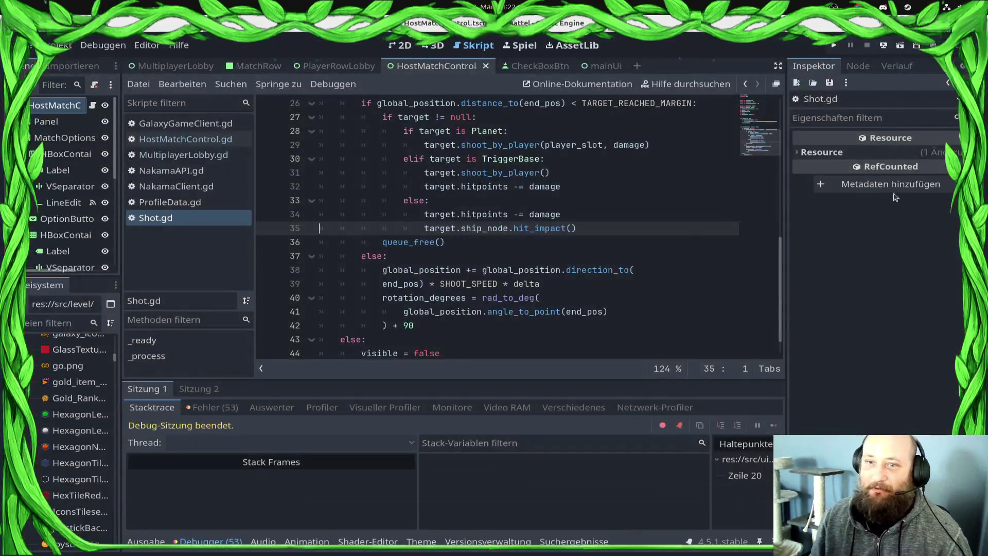
pyautogui.hotkey('alt', 'Tab')
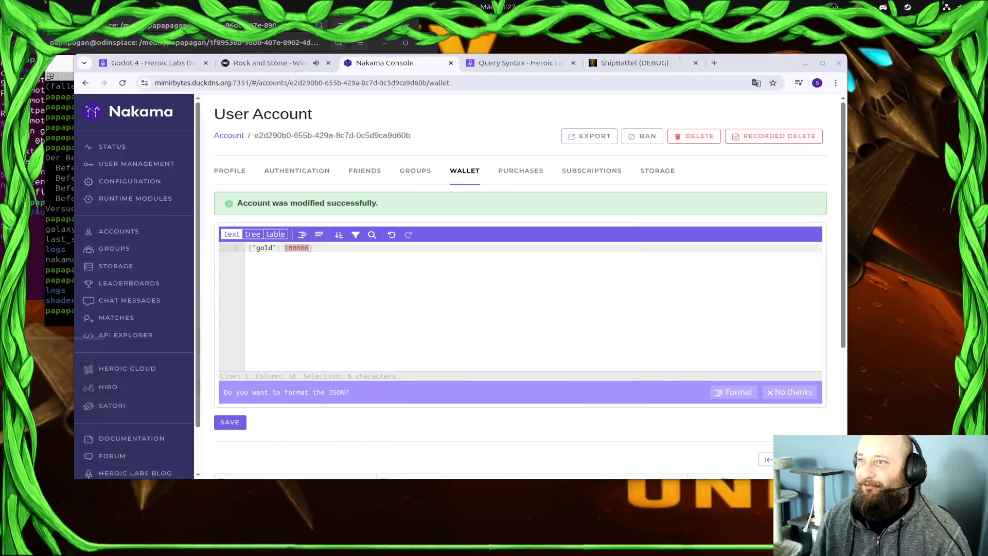
pyautogui.click(629, 64)
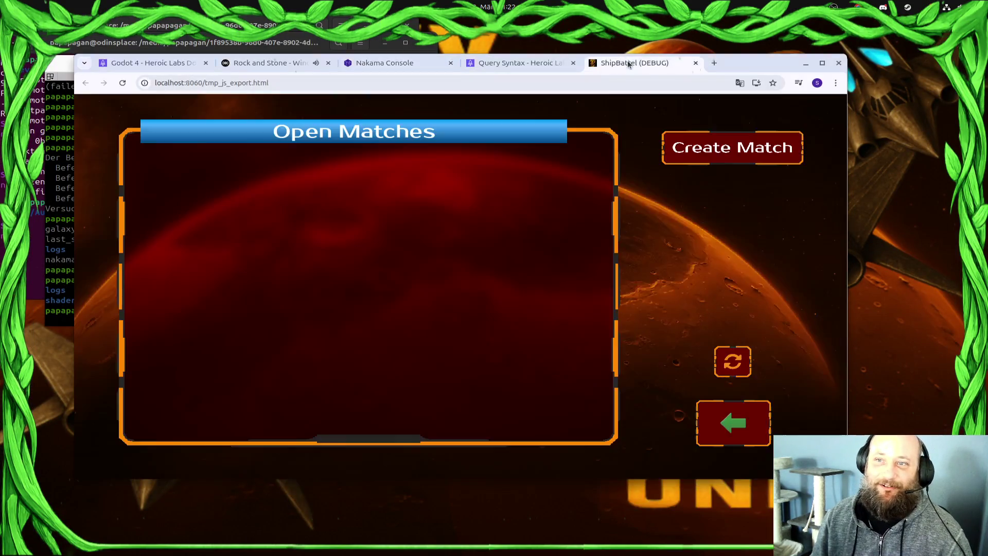
pyautogui.click(696, 64)
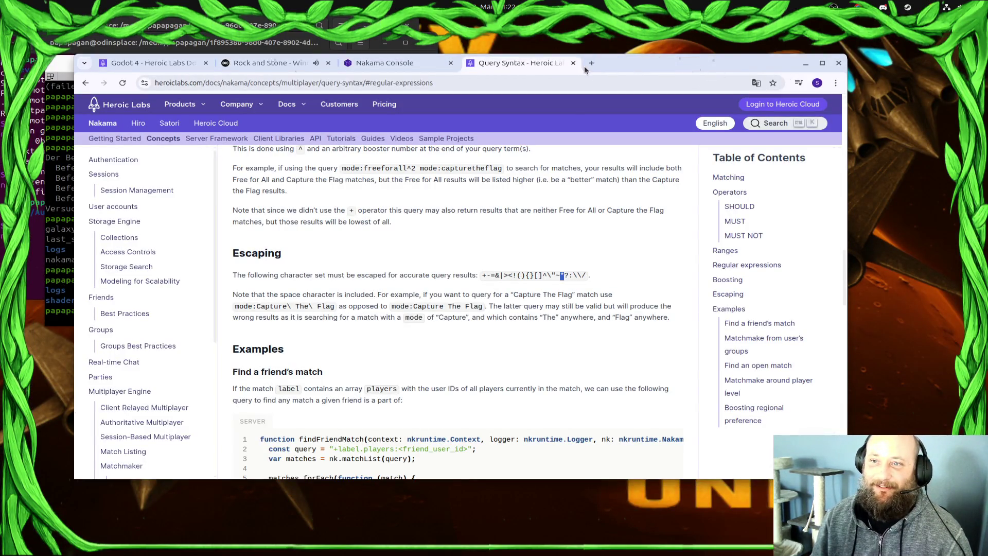
pyautogui.click(590, 64)
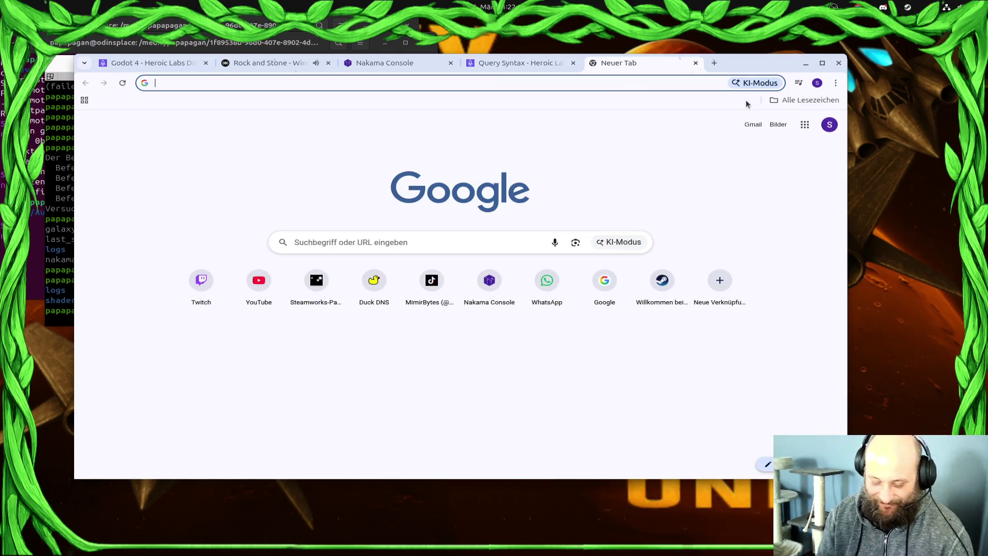
pyautogui.write('itch')
pyautogui.press('Return')
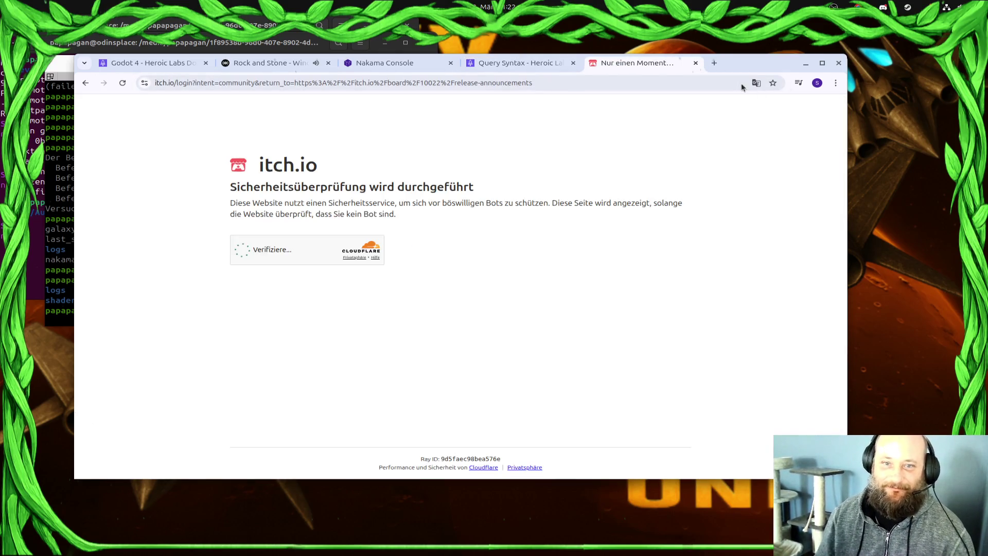
pyautogui.click(696, 63)
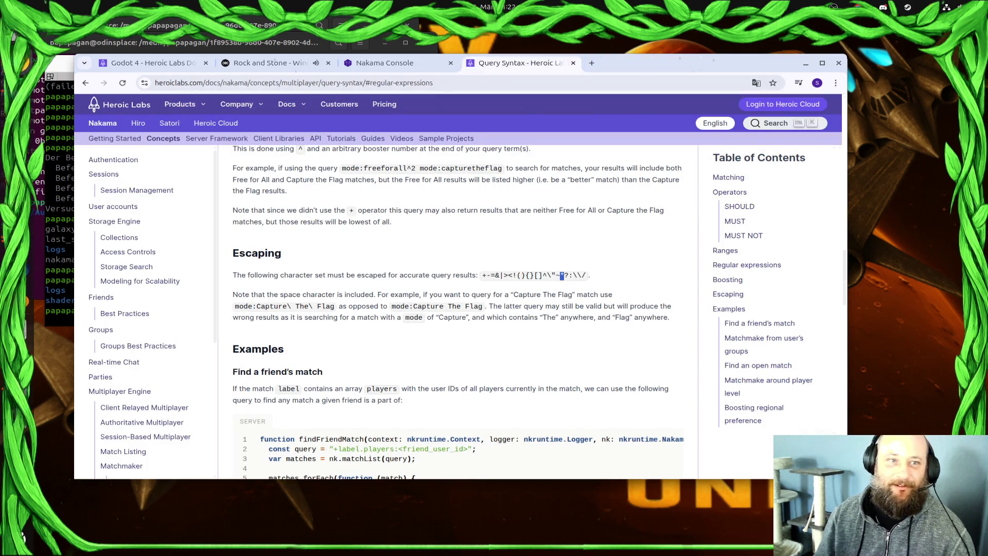
pyautogui.rightClick(19, 60)
pyautogui.click(67, 113)
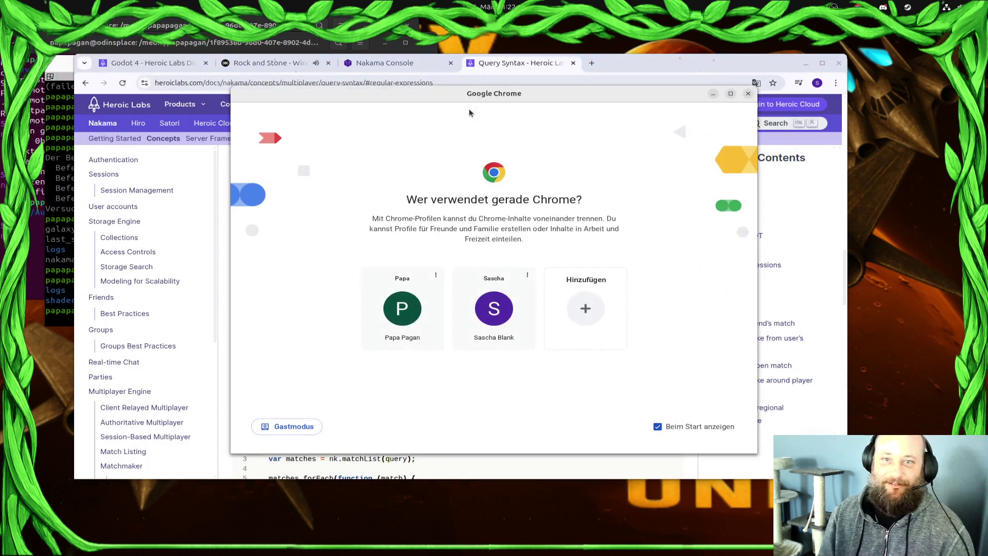
# In the other profile, open MimirBytes' Galaxy Conquest Online page on itch.io and run the web build.
pyautogui.click(389, 322)
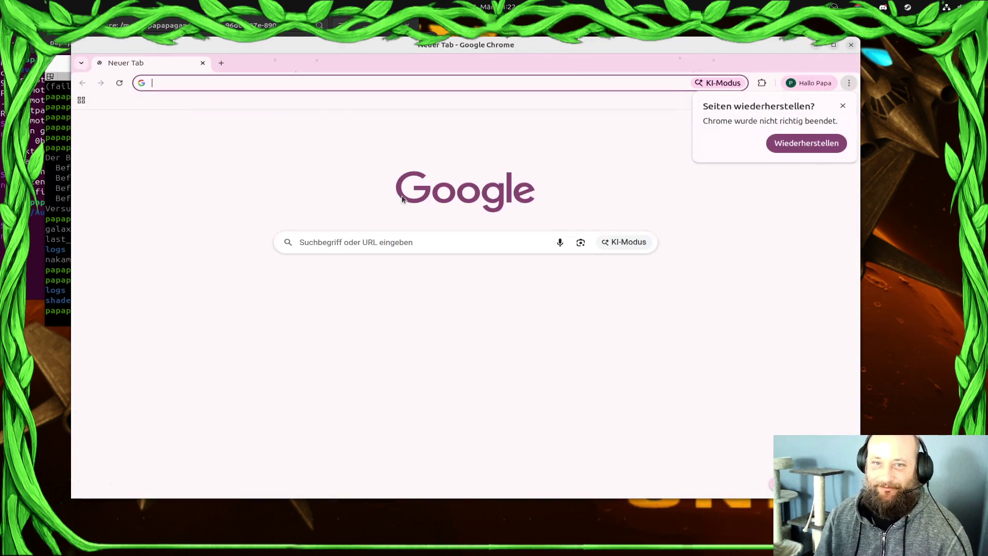
pyautogui.write('itch')
pyautogui.click(332, 107)
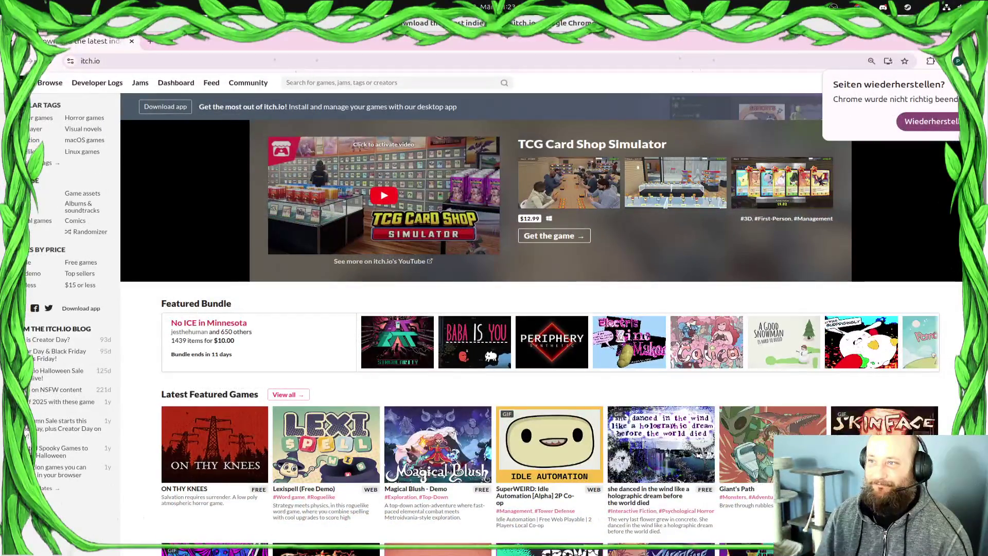
pyautogui.click(911, 141)
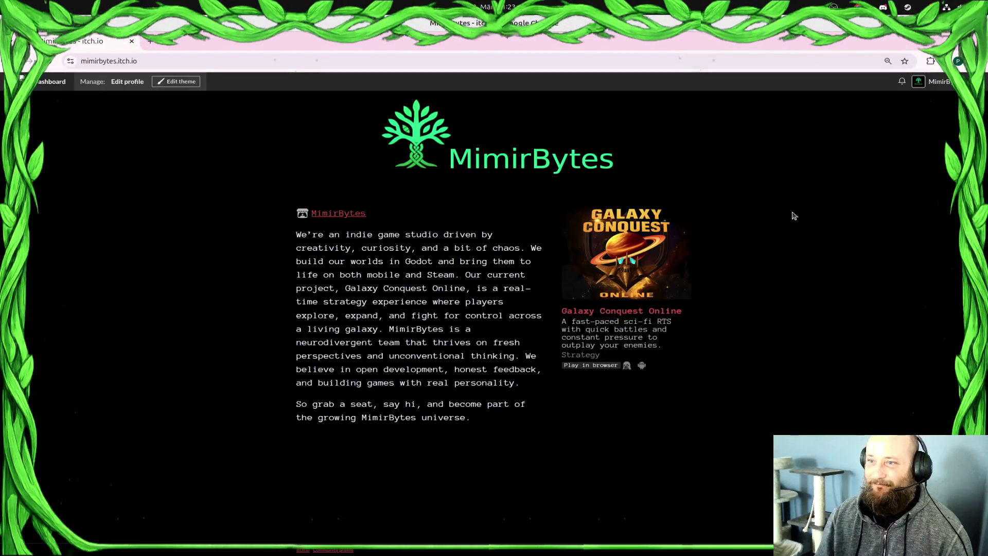
pyautogui.click(663, 256)
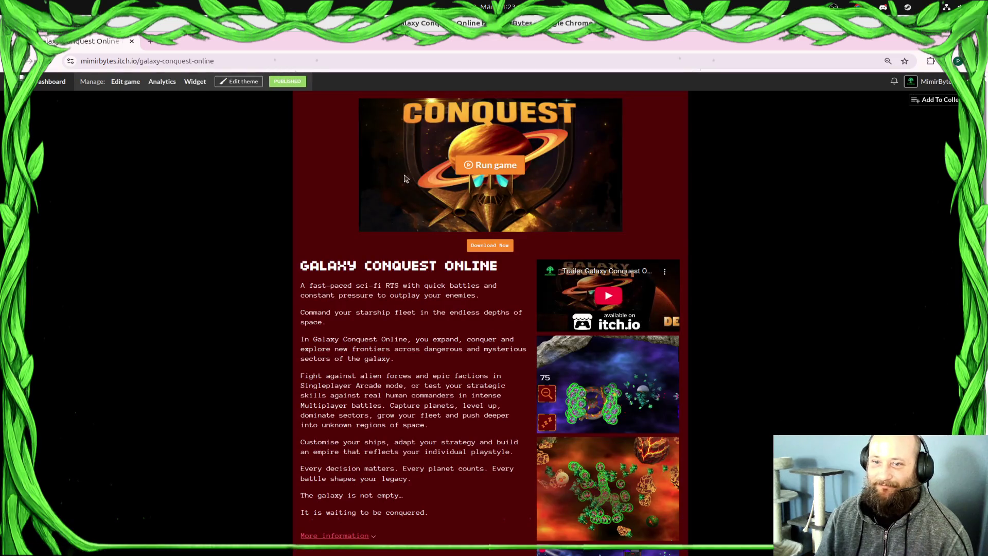
pyautogui.click(484, 164)
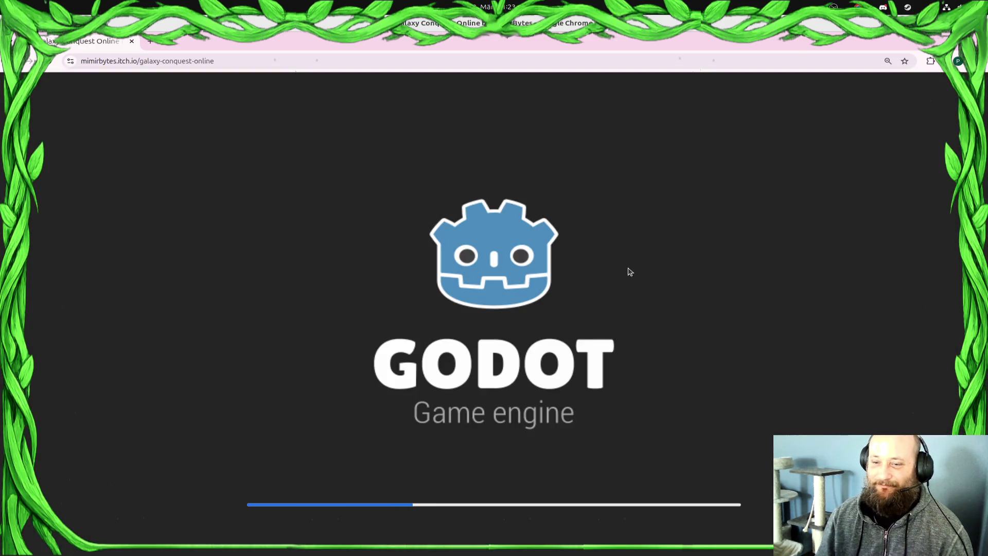
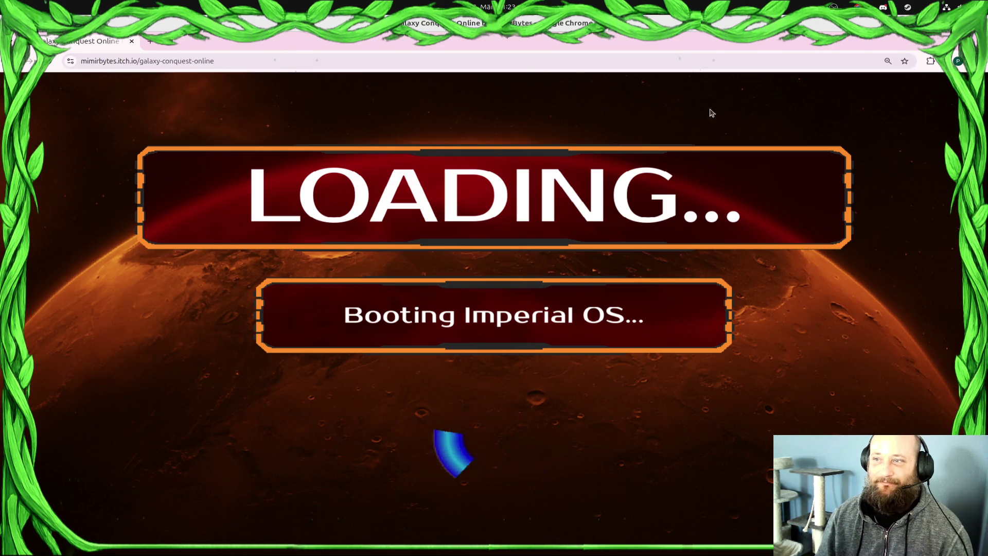
# Open mimirbytes.itch.io/galaxy-conquest-online in a new incognito window and launch the embedded game.
pyautogui.click(316, 60)
pyautogui.press('BackSpace')
pyautogui.click(974, 60)
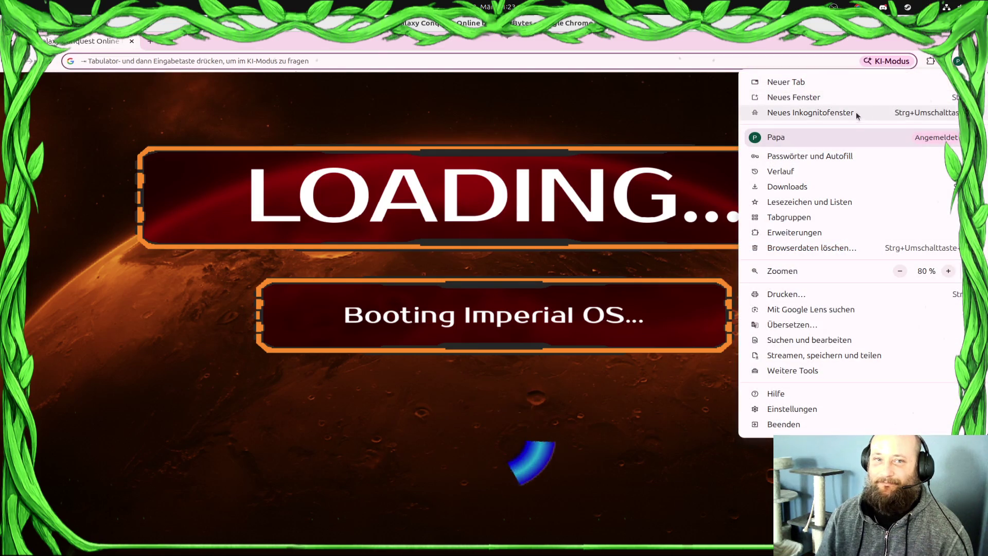
pyautogui.click(430, 75)
pyautogui.hotkey('ctrl', 'shift', 'n')
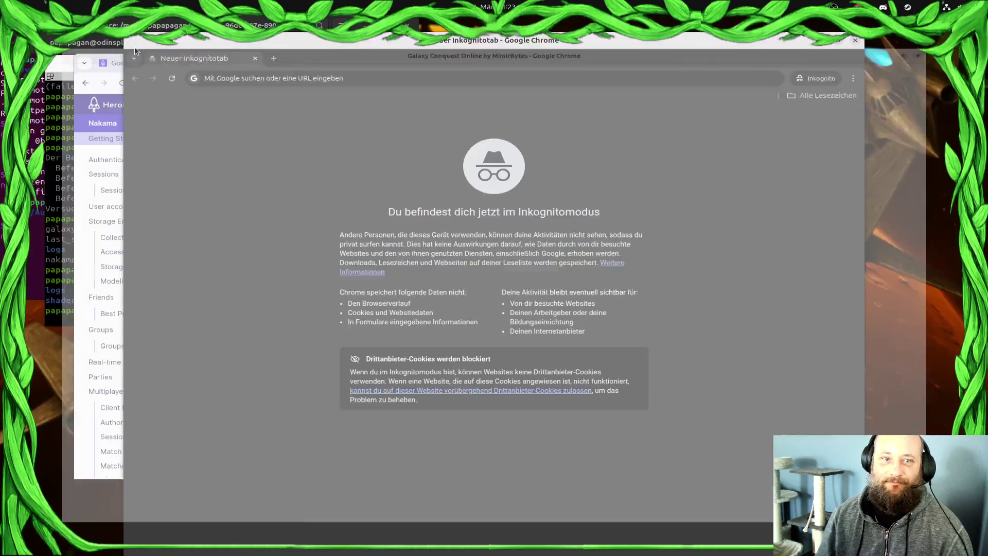
pyautogui.write('https://mimirbytes.itch.io/galaxy-conquest-online')
pyautogui.press('Return')
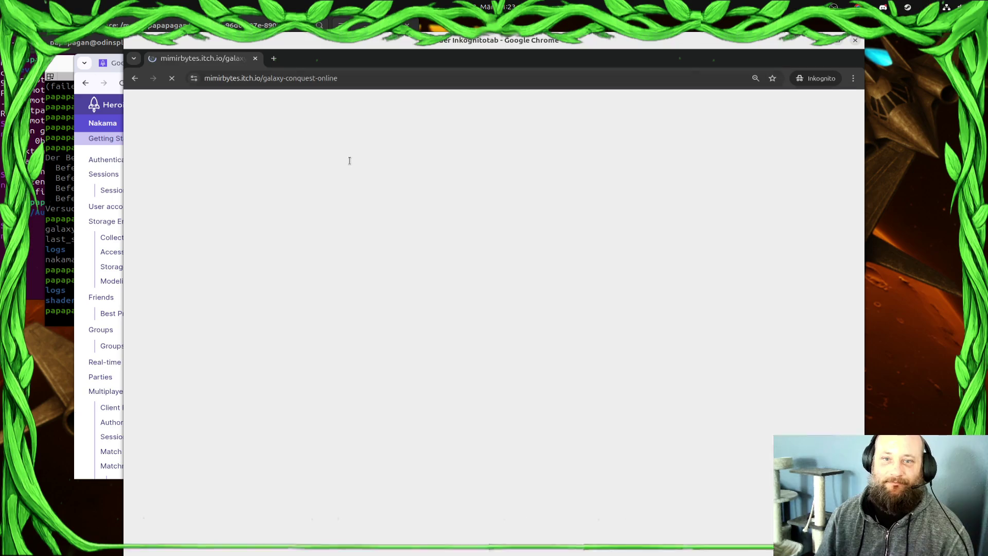
pyautogui.click(496, 168)
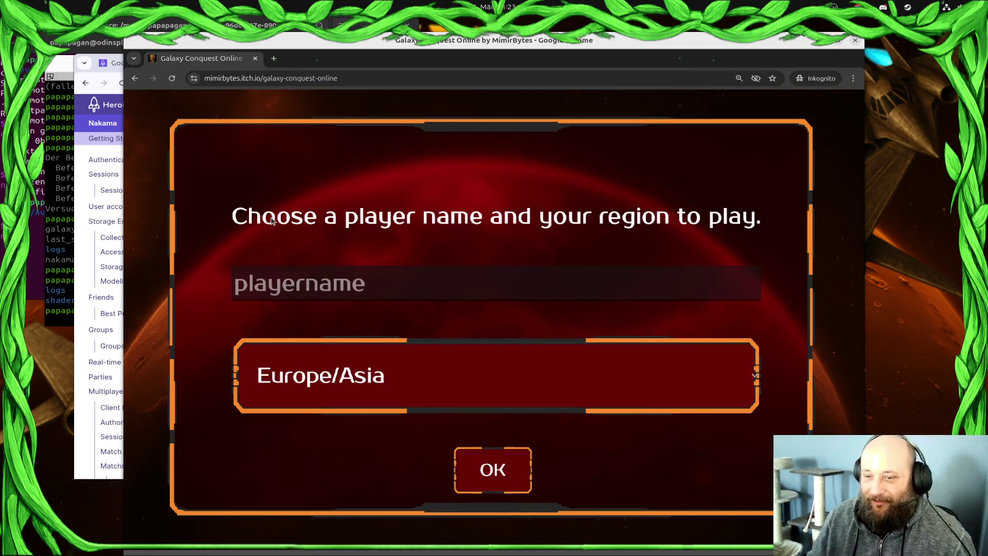
# Sign in with a player name, keeping the Europe/Asia region, and maximise the game window.
pyautogui.click(333, 290)
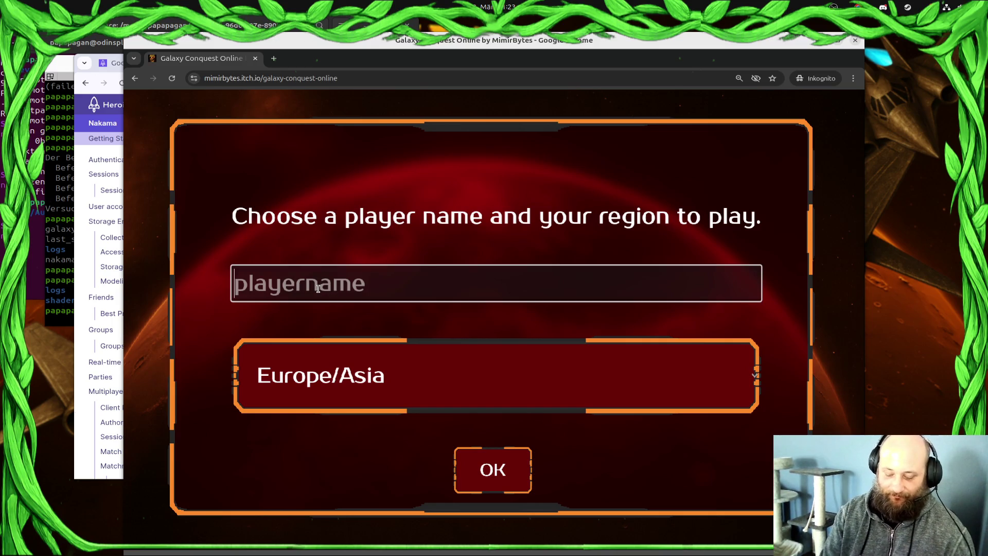
pyautogui.write('M')
pyautogui.press('BackSpace')
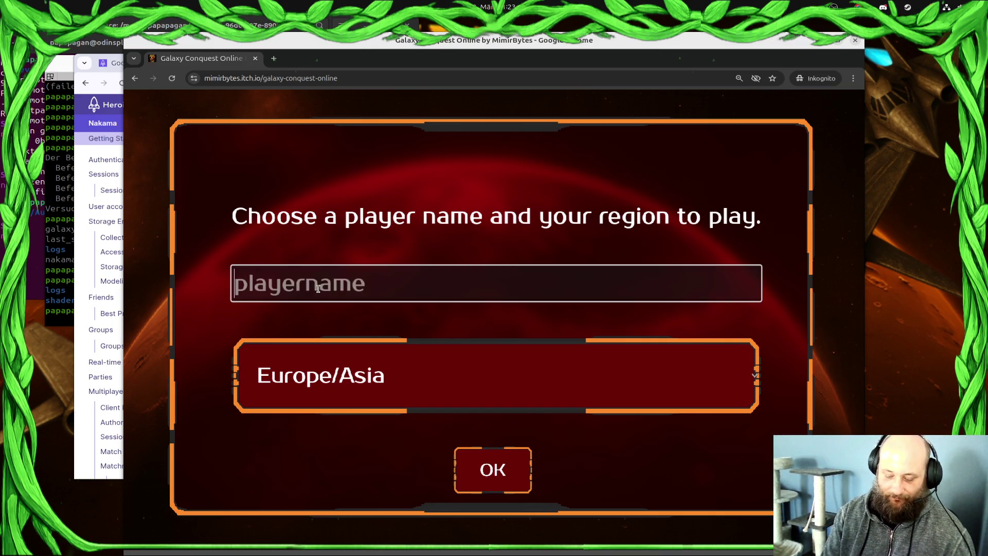
pyautogui.write('papapagan')
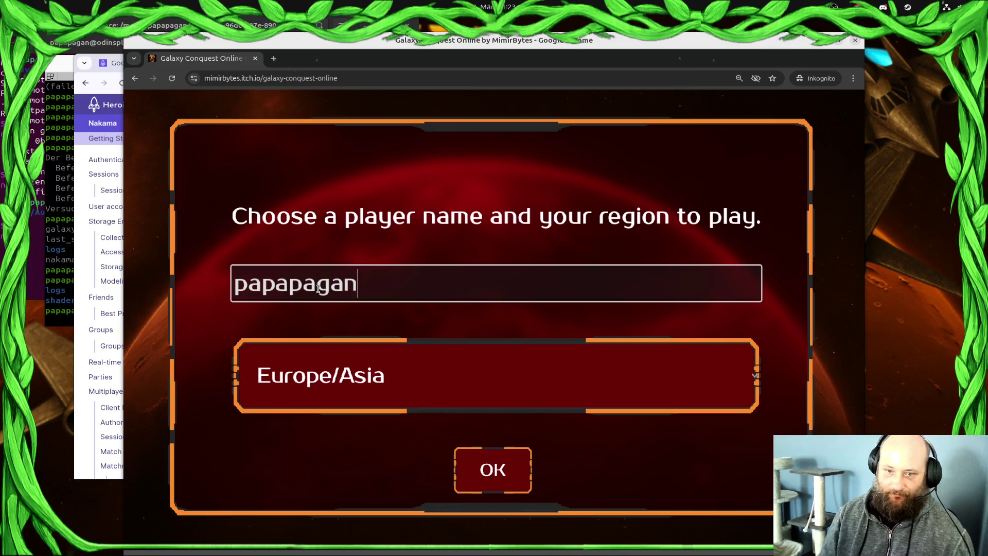
pyautogui.click(524, 472)
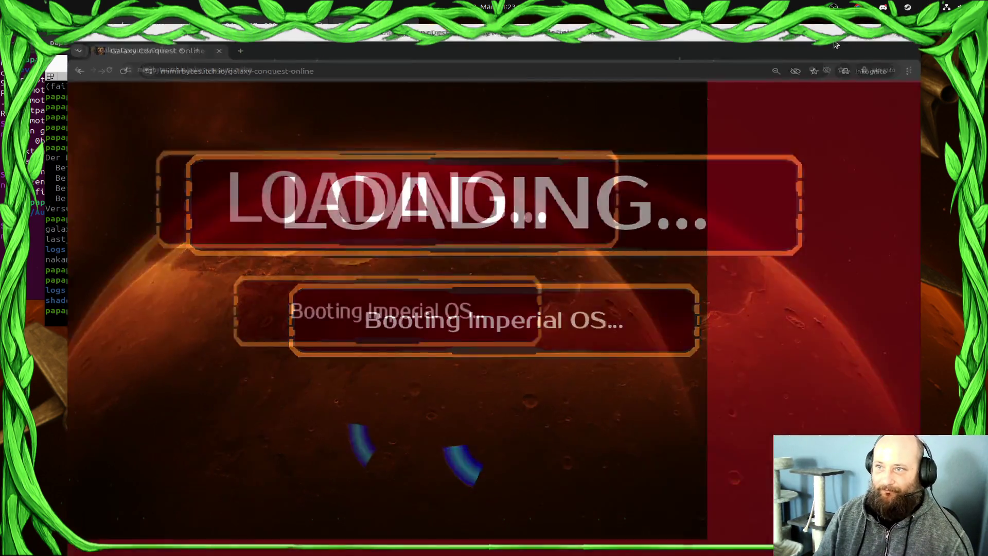
pyautogui.press('super+Up')
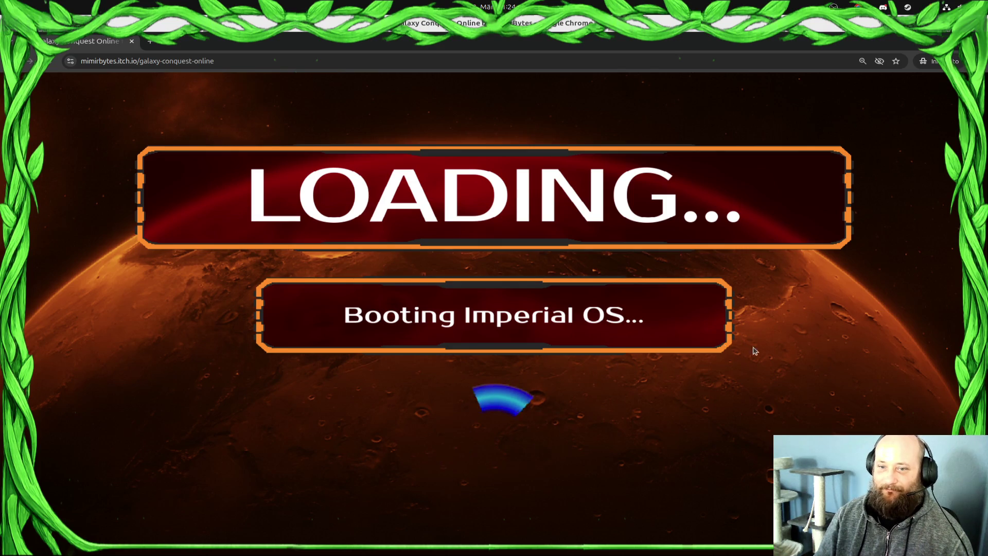
# Dismiss the welcome briefing and tutorial popups, then open the leaderboard.
pyautogui.moveTo(20, 209)
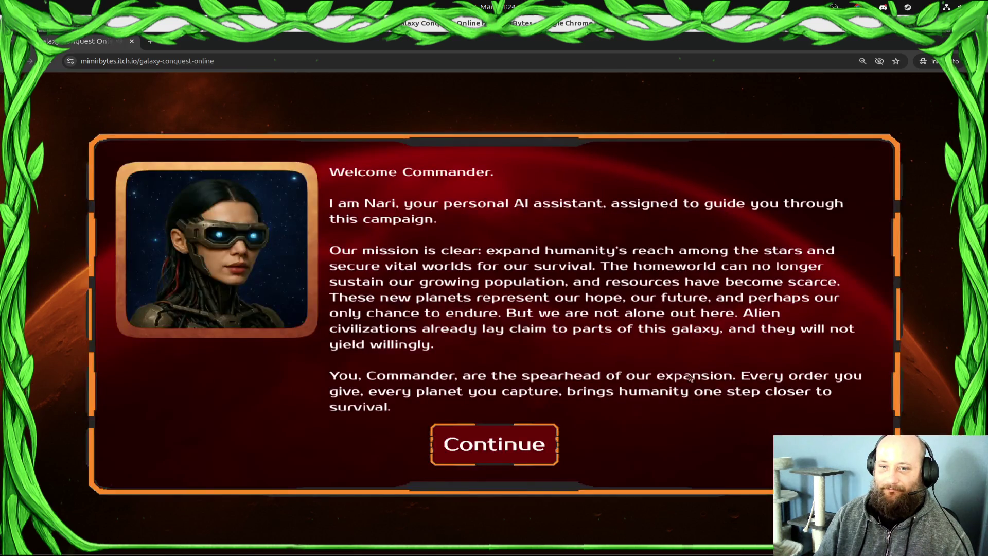
pyautogui.click(506, 451)
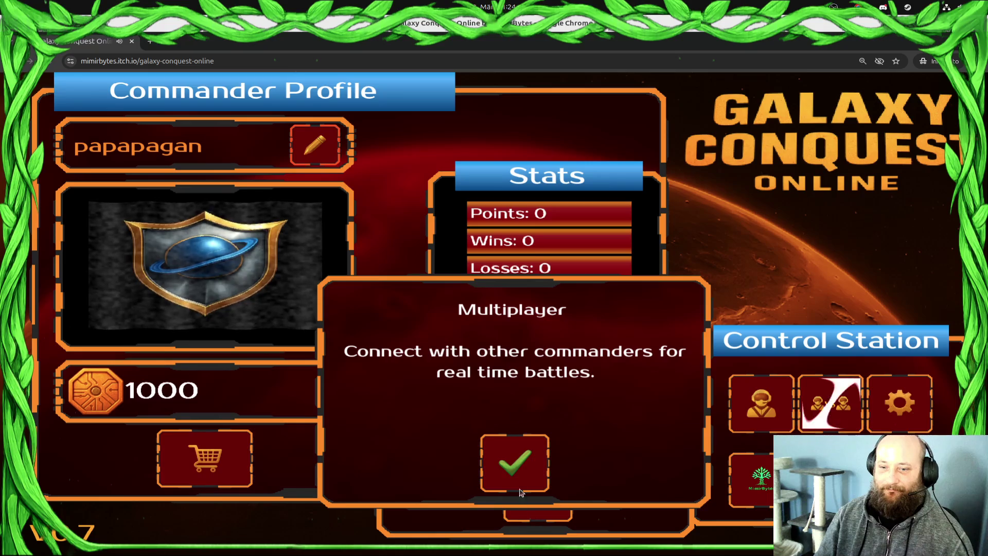
pyautogui.click(541, 457)
pyautogui.click(546, 350)
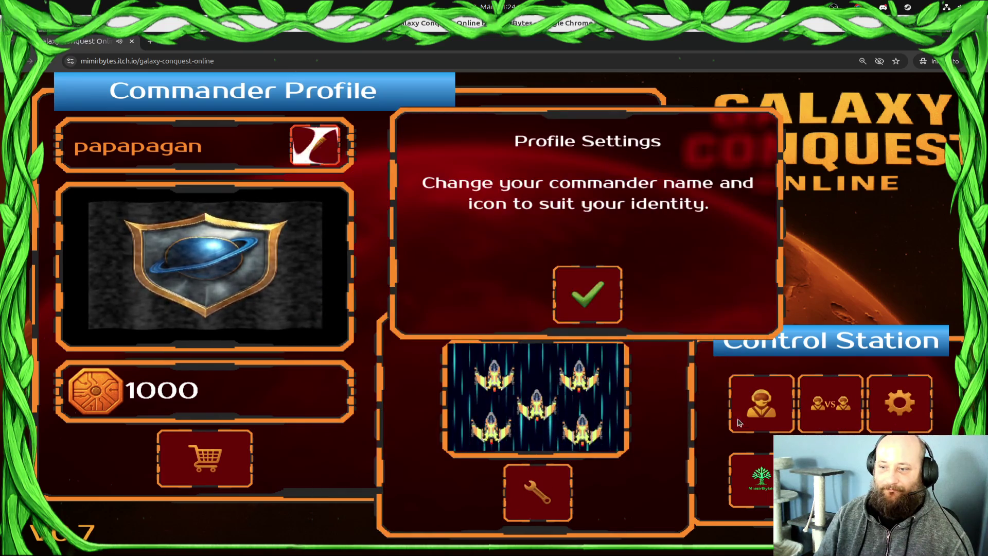
pyautogui.click(618, 299)
pyautogui.click(830, 404)
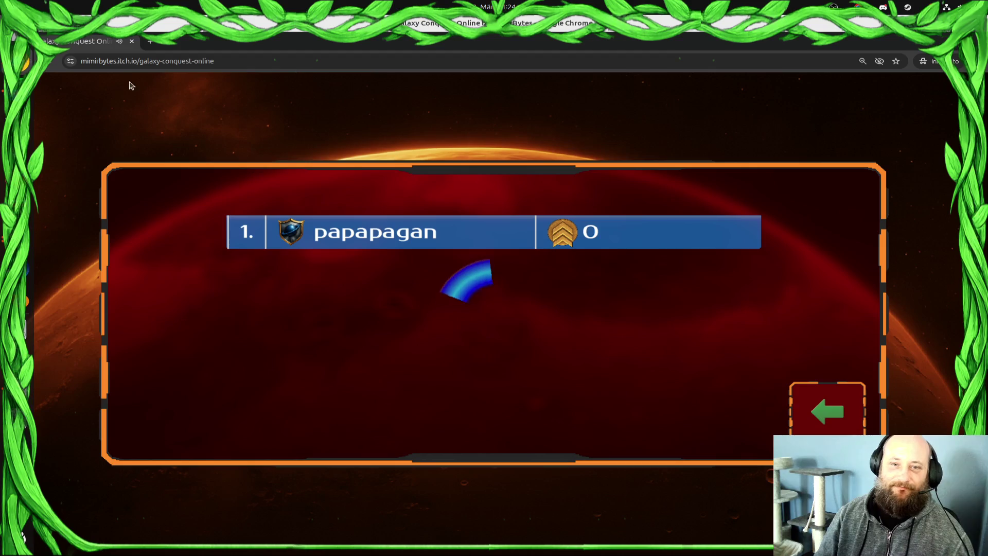
# Switch from the game window to the Godot editor.
pyautogui.hotkey('alt', 'Tab')
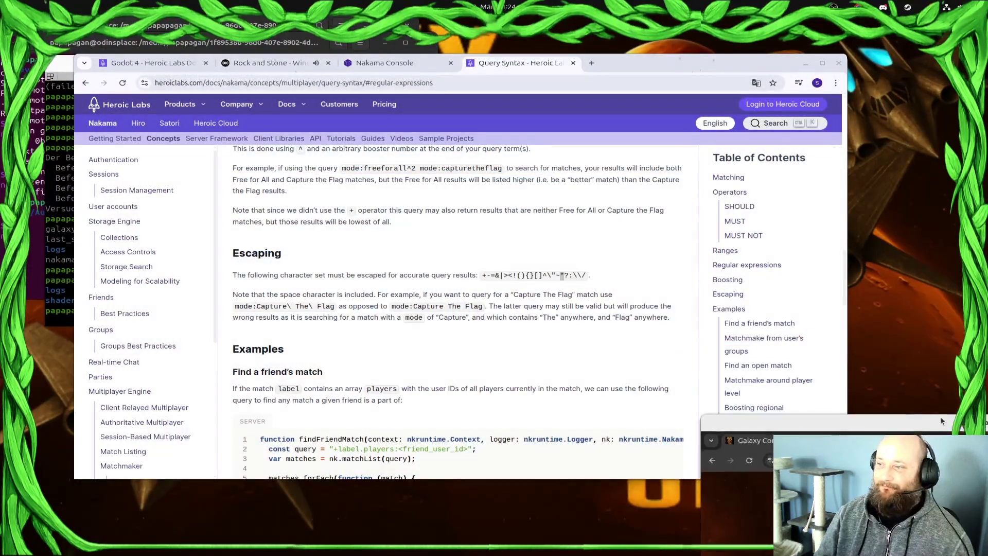
pyautogui.hotkey('alt', 'Tab')
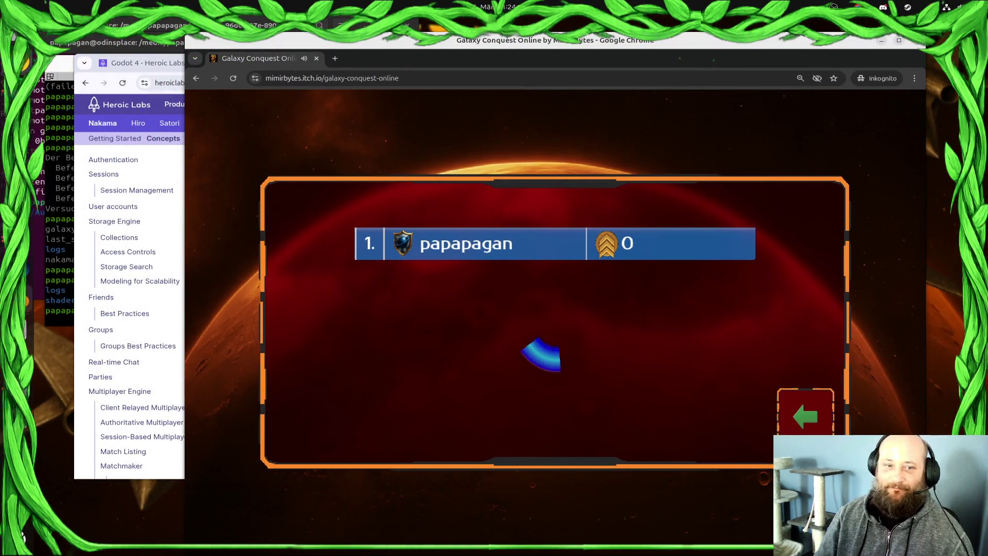
pyautogui.click(18, 388)
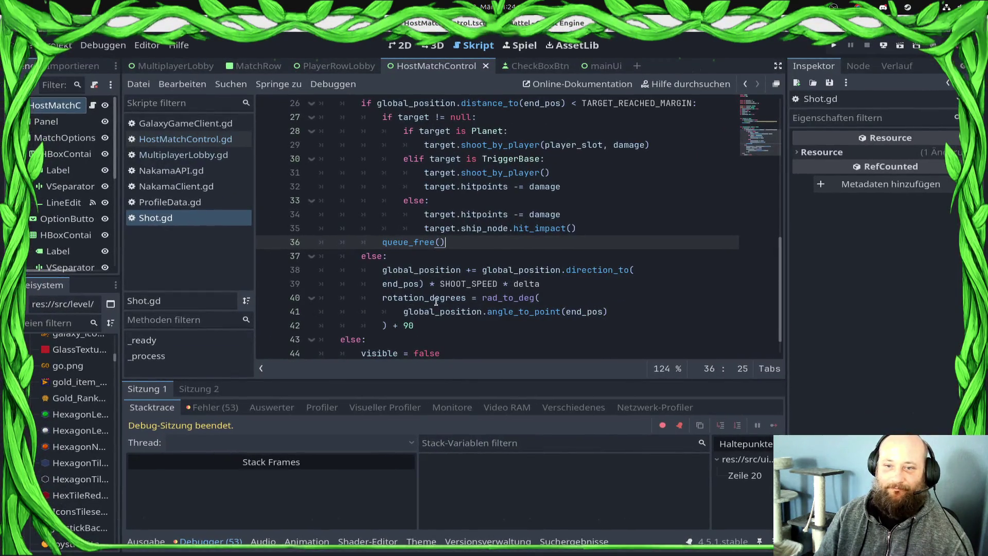
# Browse the script list from MultiplayerLobby.gd to HostMatchControl.gd.
pyautogui.scroll(3, 430, 276)
pyautogui.hotkey('alt', 'Tab')
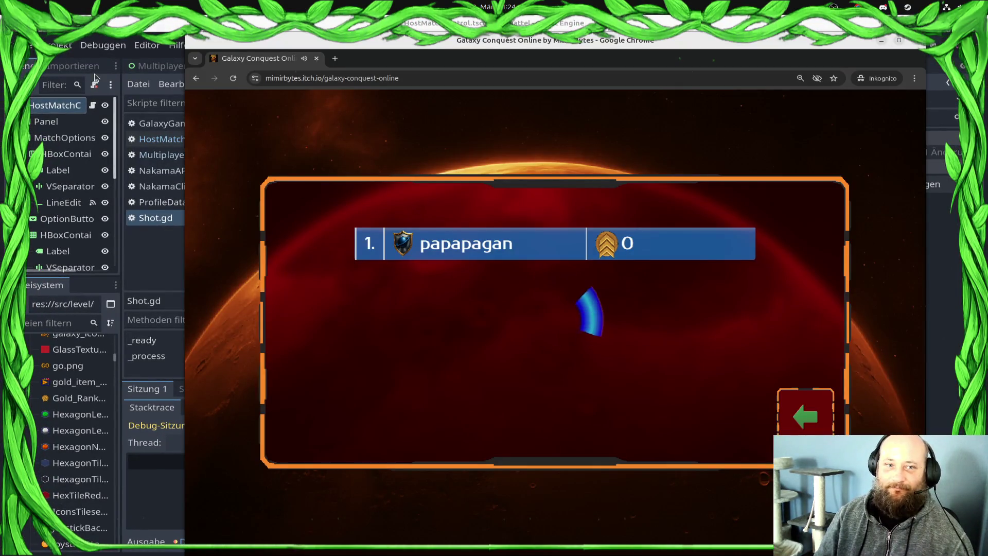
pyautogui.hotkey('alt', 'Tab')
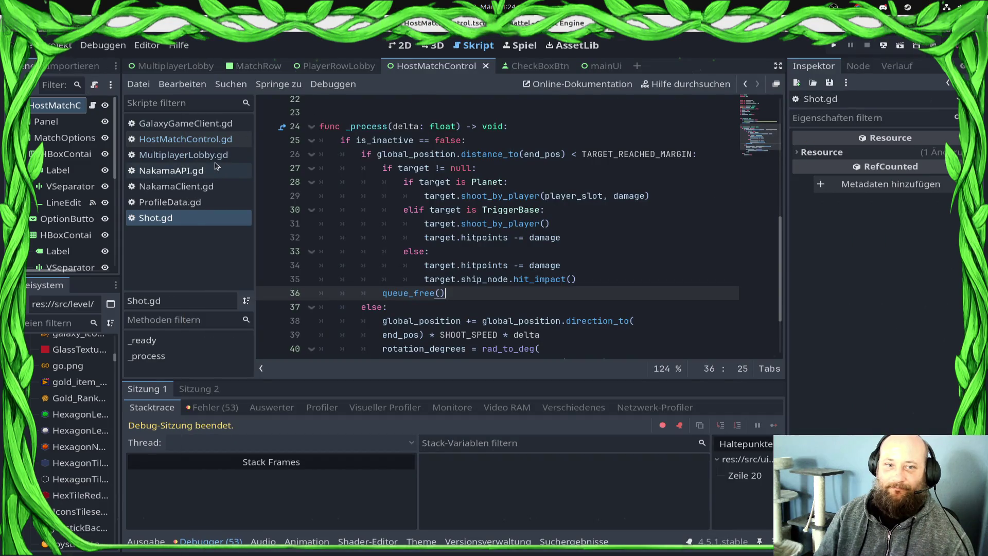
pyautogui.click(215, 169)
pyautogui.click(185, 154)
pyautogui.scroll(-5, 639, 233)
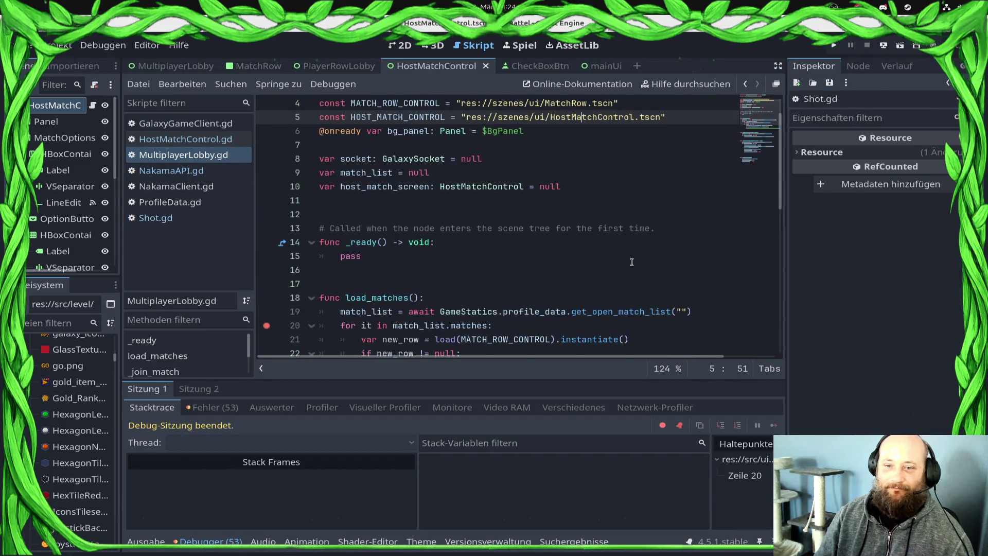
pyautogui.click(147, 140)
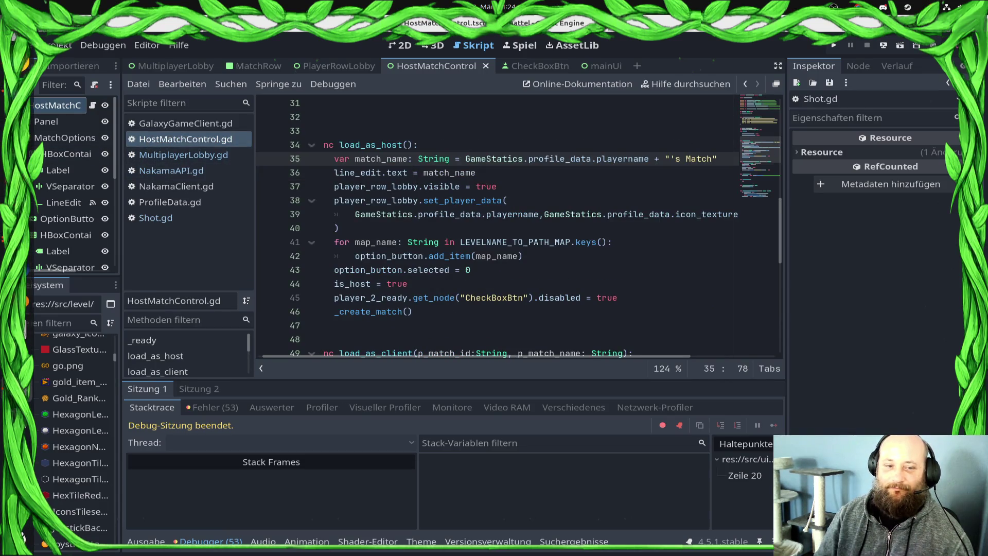
# Return to HostMatchControl.gd and place the cursor on line 35 in load_as_host.
pyautogui.hotkey('alt', 'Tab')
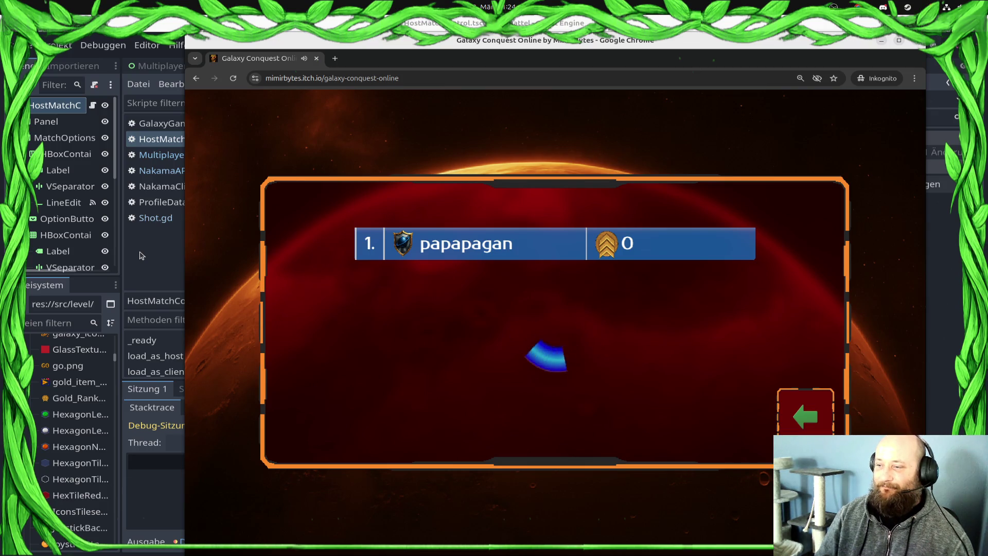
pyautogui.click(143, 256)
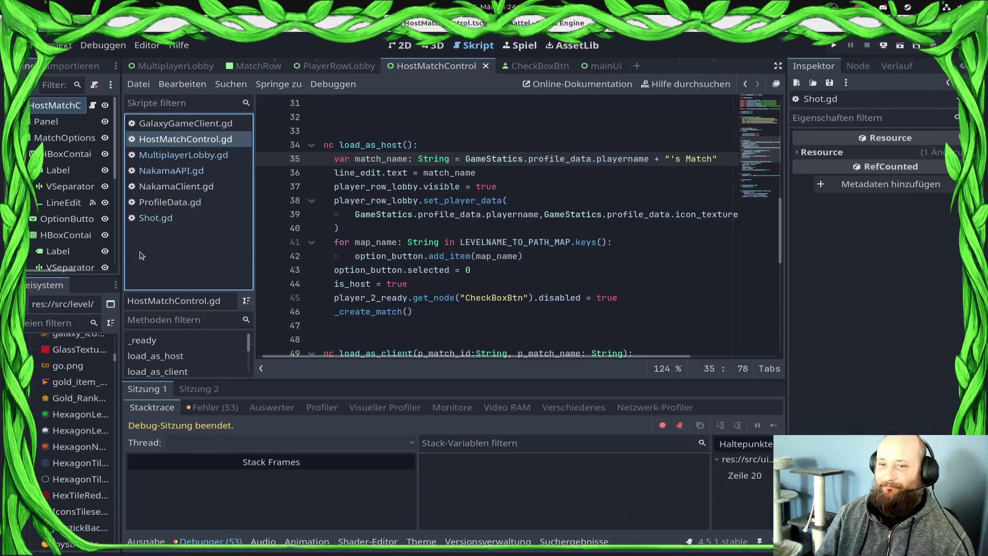
pyautogui.click(452, 254)
pyautogui.click(483, 173)
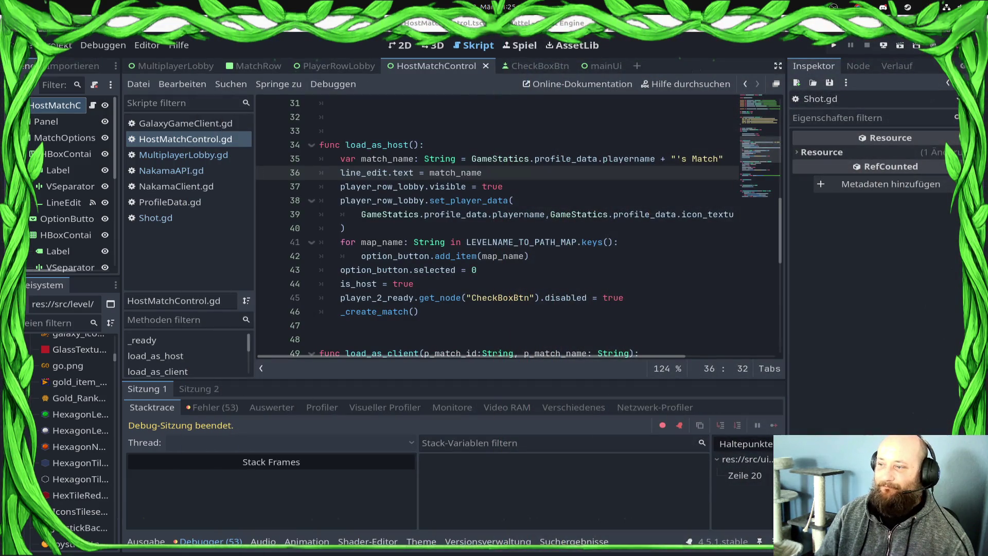
pyautogui.scroll(4, 567, 264)
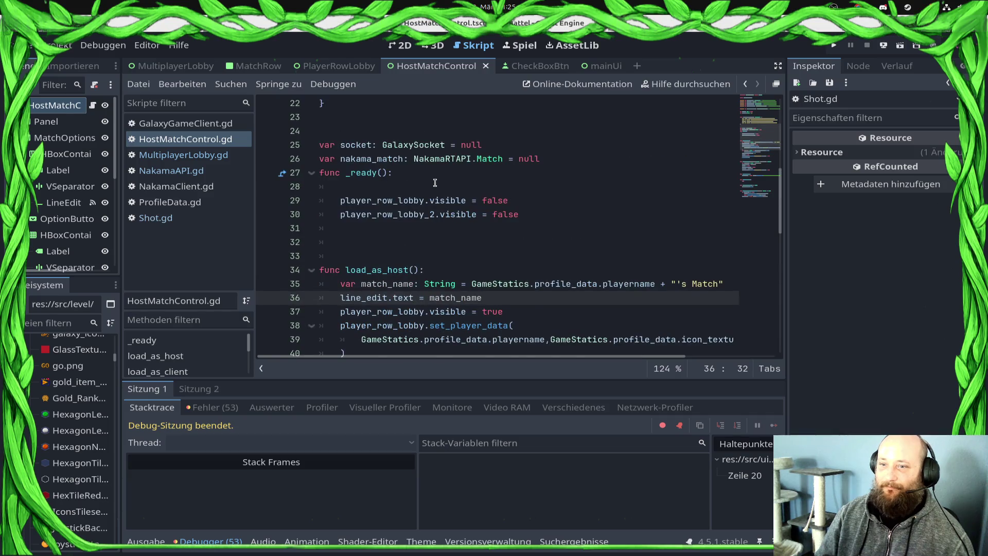
pyautogui.scroll(-3, 510, 194)
pyautogui.click(471, 200)
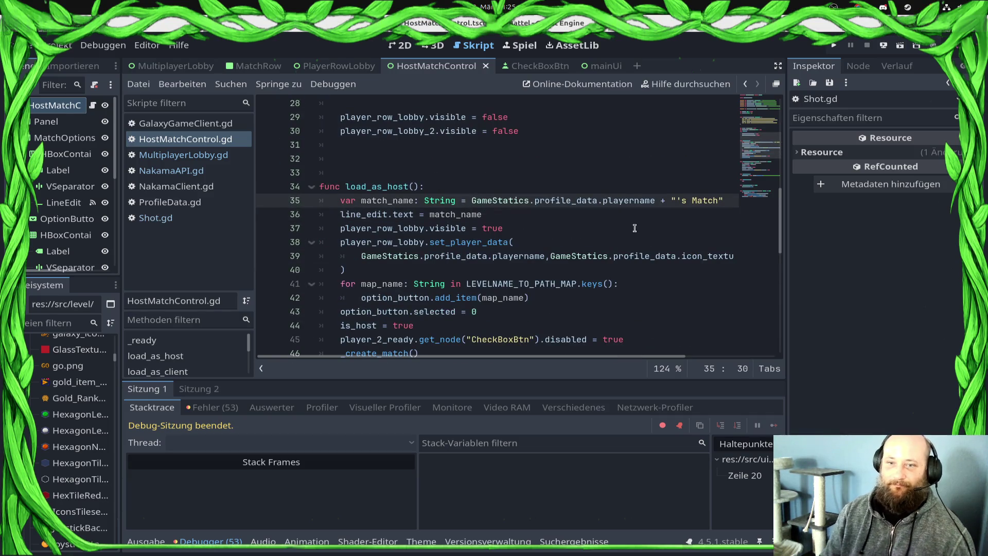
# Prefix match_name on line 35 with "meta:public;" + and save HostMatchControl.gd.
pyautogui.write('(')
pyautogui.press('End')
pyautogui.write(')')
pyautogui.press('Home')
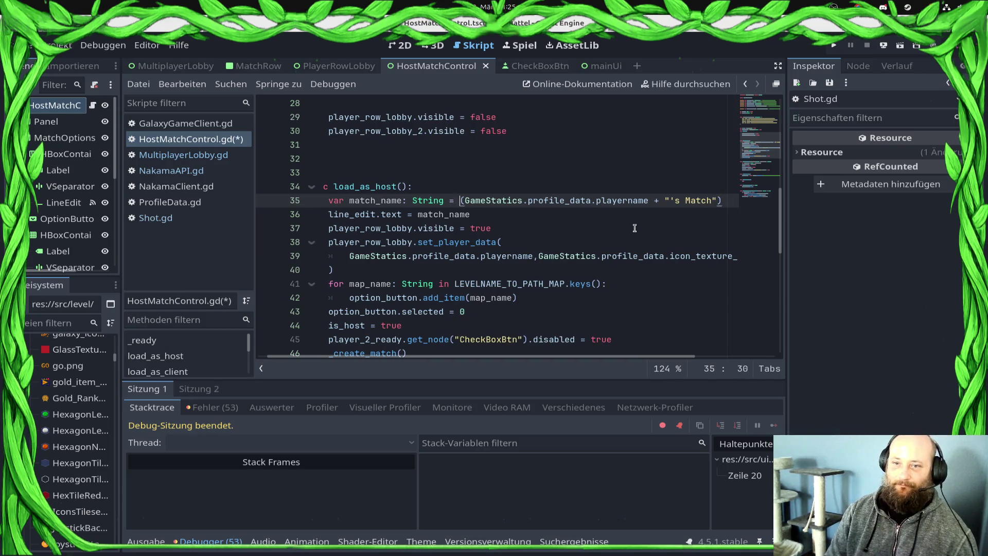
pyautogui.press('Right')
pyautogui.press('Return')
pyautogui.press('Up')
pyautogui.press('End')
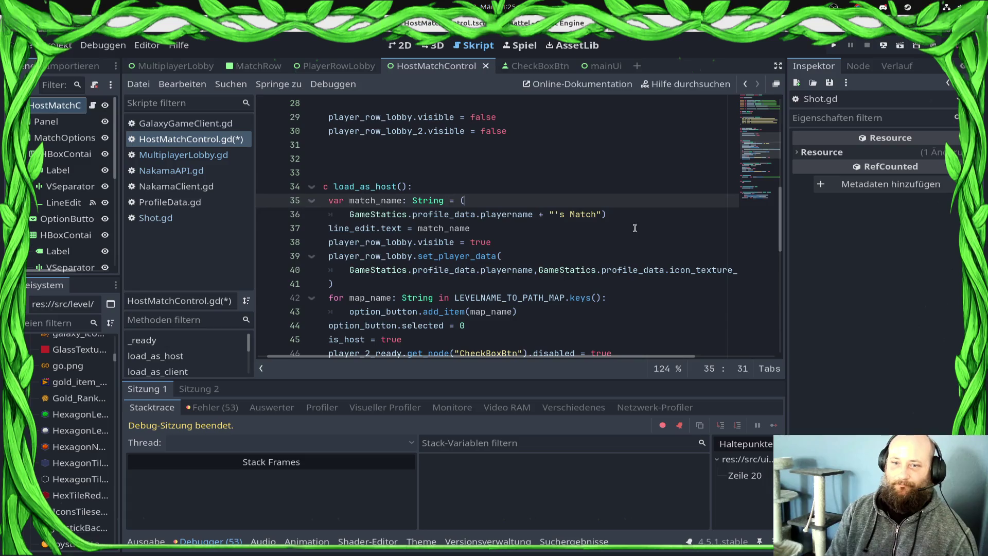
pyautogui.write('"meta:public;')
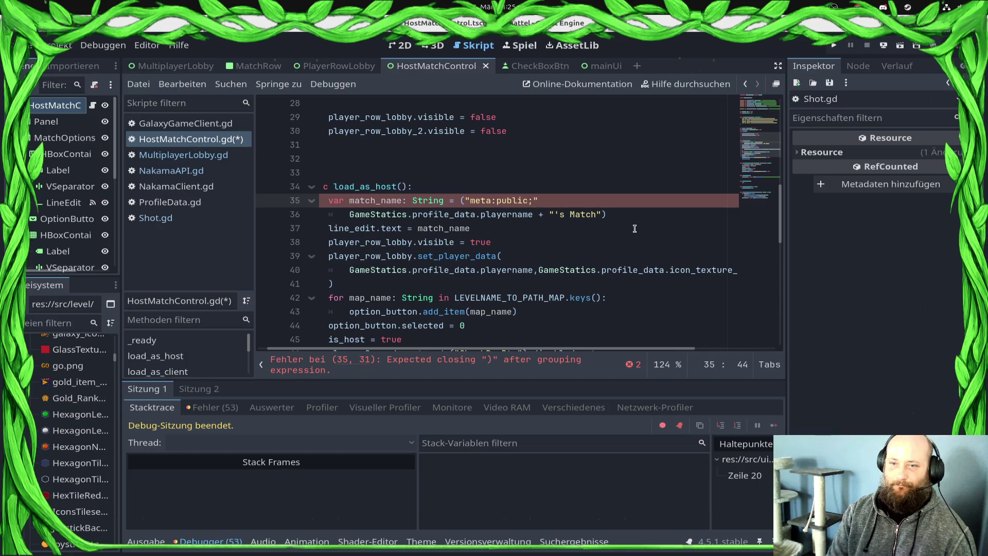
pyautogui.press('Down')
pyautogui.press('BackSpace')
pyautogui.press('BackSpace')
pyautogui.press('BackSpace')
pyautogui.write('+')
pyautogui.hotkey('ctrl', 's')
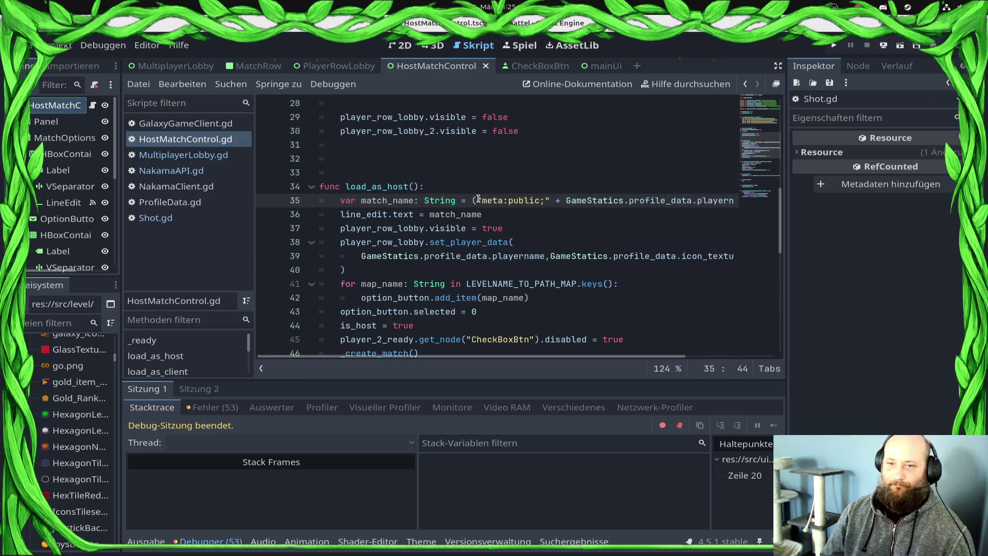
# In MultiplayerLobby.gd, pass "meta:public;" as the get_open_match_list query string.
pyautogui.moveTo(479, 199); pyautogui.dragTo(545, 201)
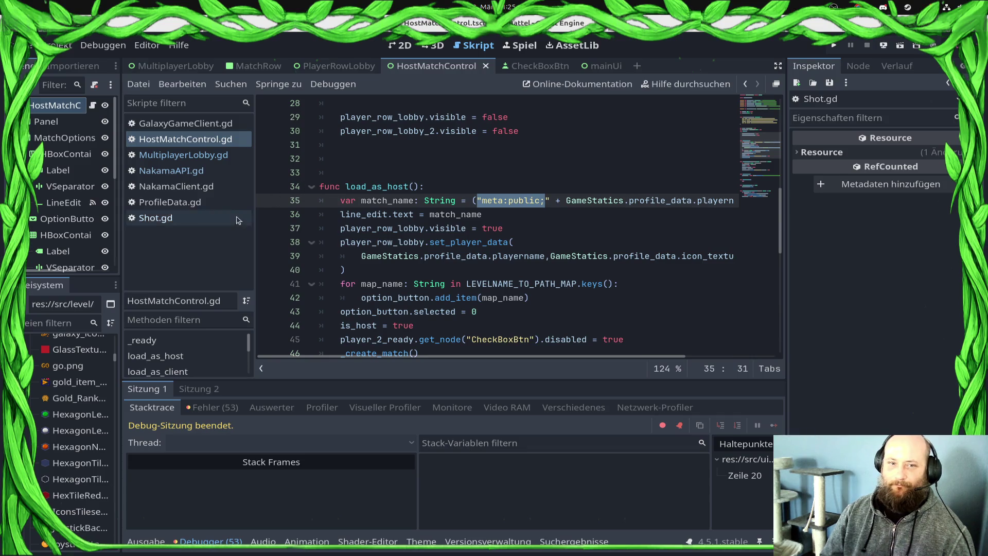
pyautogui.click(183, 155)
pyautogui.scroll(-5, 603, 288)
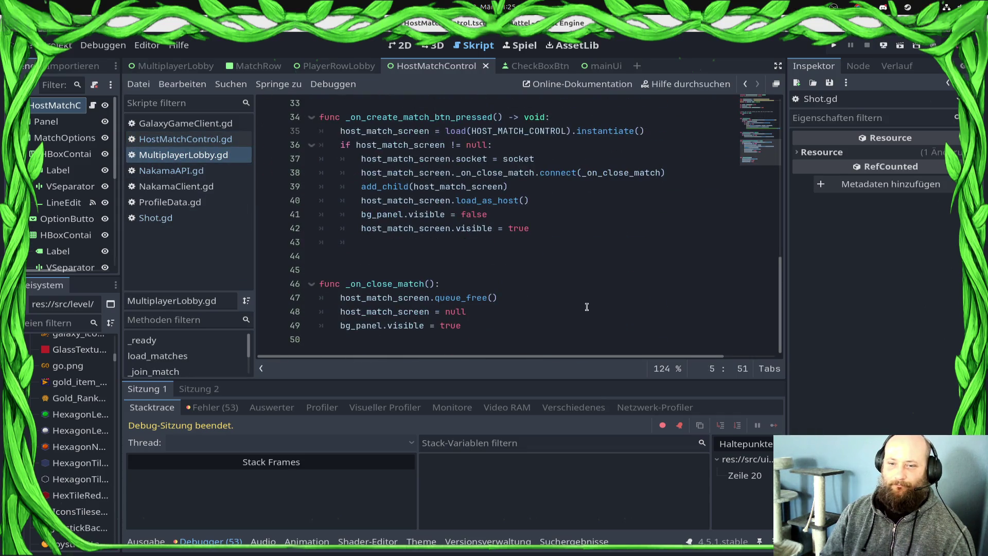
pyautogui.scroll(8, 587, 307)
pyautogui.click(685, 243)
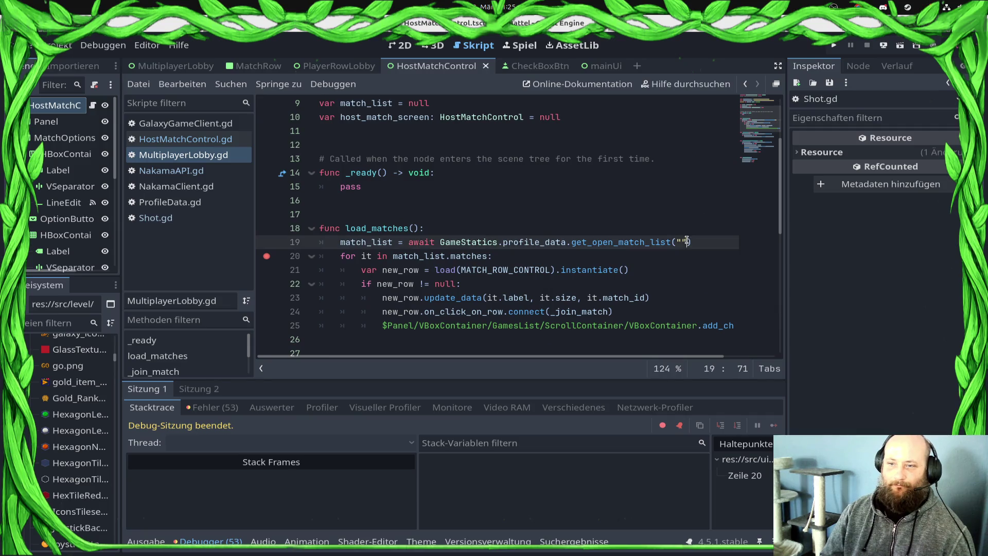
pyautogui.write('"meta:public;')
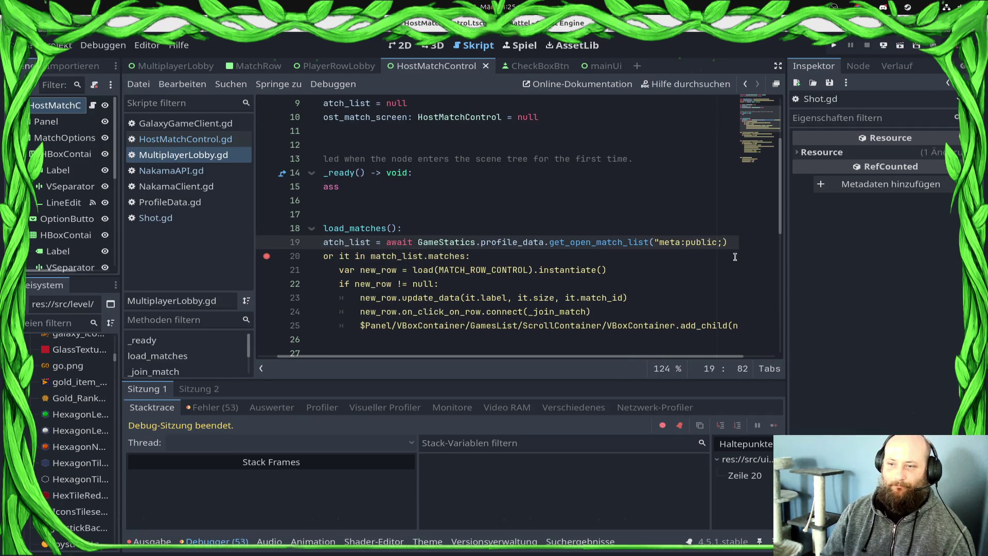
pyautogui.write('"')
pyautogui.click(449, 232)
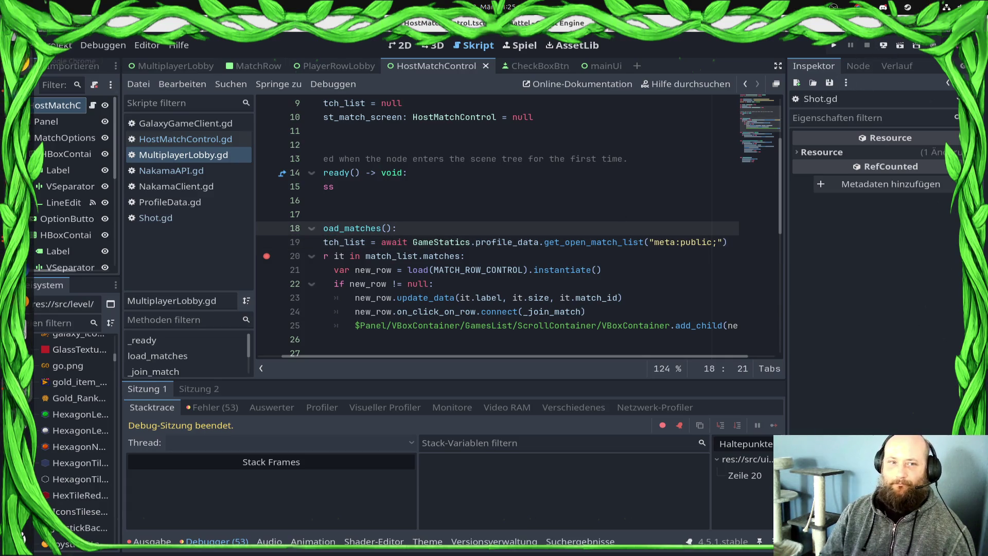
# Check the Nakama query syntax docs, then return to line 22 of the script.
pyautogui.hotkey('alt', 'Tab')
pyautogui.moveTo(373, 254)
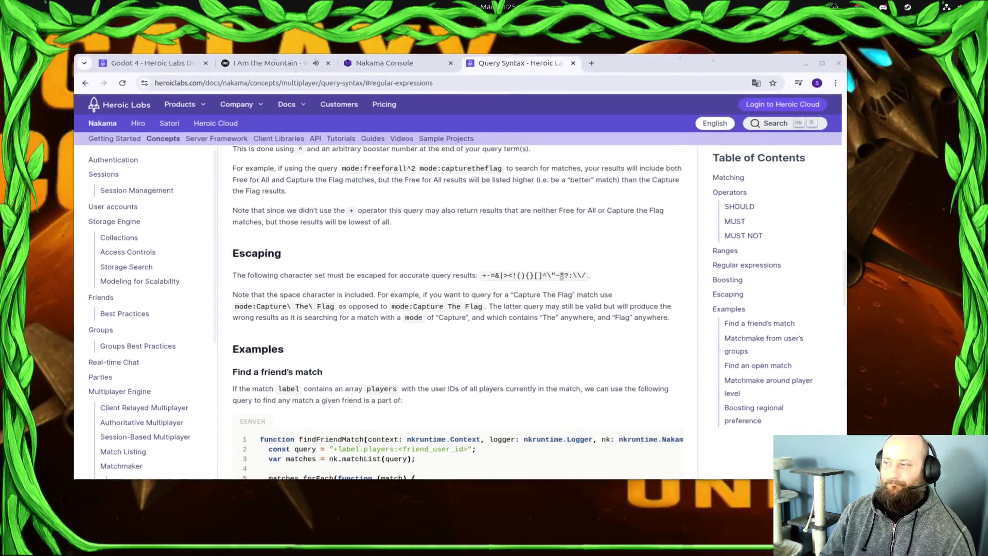
pyautogui.hotkey('alt', 'Tab')
pyautogui.click(443, 283)
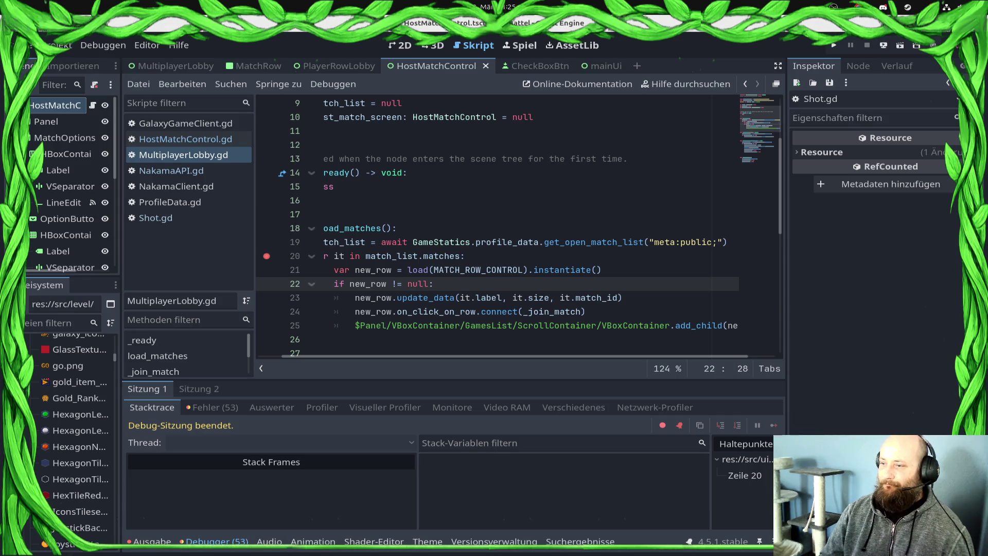
# Switch from Godot to the itch.io Galaxy Conquest game in Chrome.
pyautogui.hotkey('alt', 'Tab')
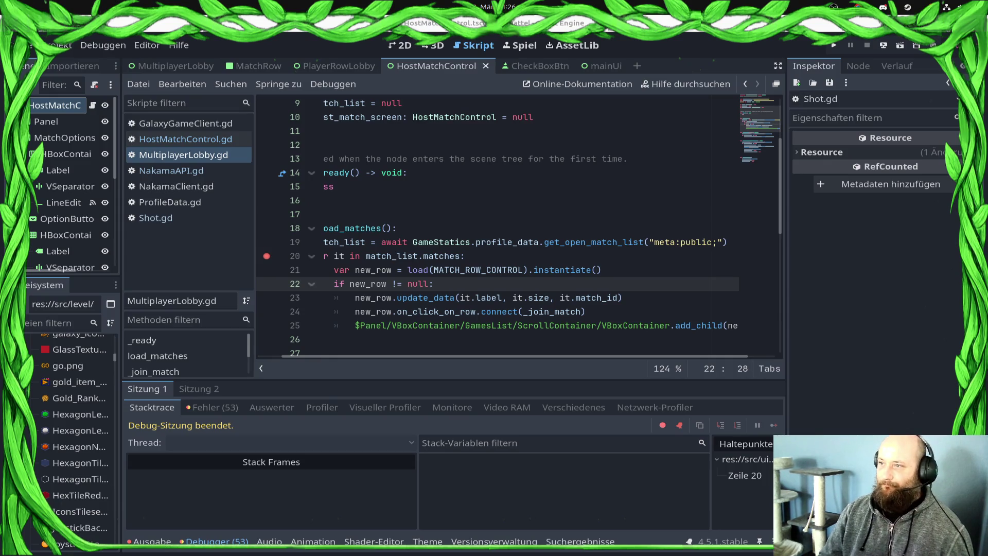
pyautogui.hotkey('alt', 'Tab')
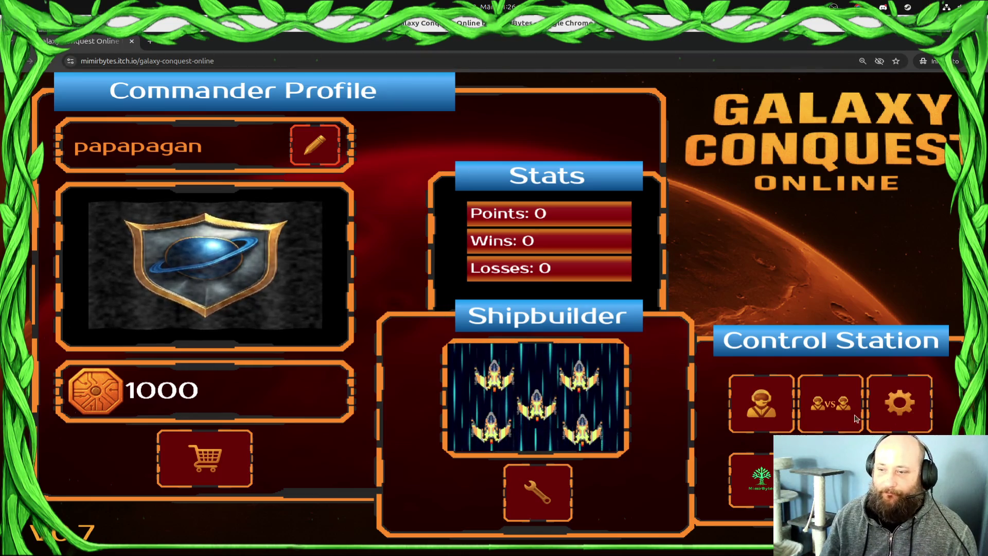
# View the VS multiplayer leaderboard, then export and run the game in the browser from Godot.
pyautogui.click(842, 405)
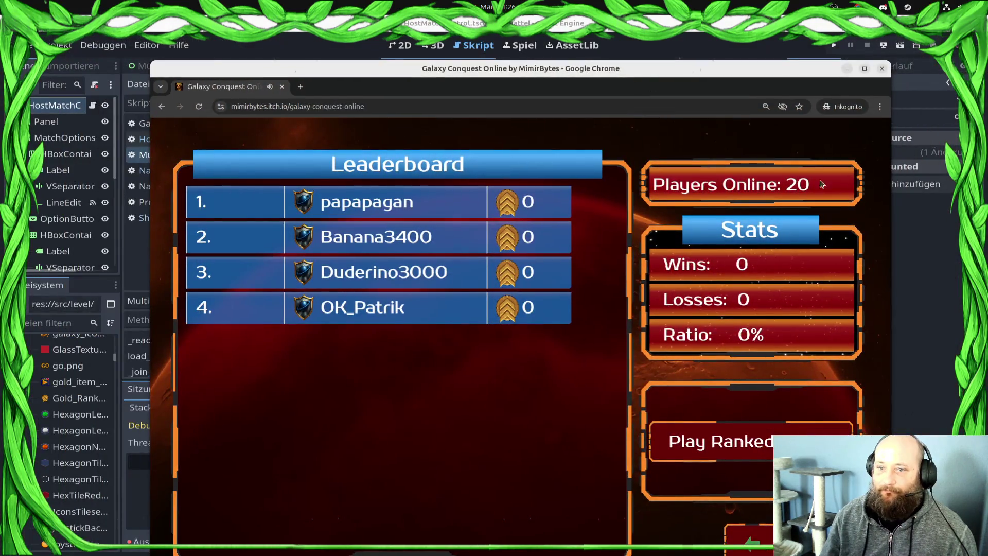
pyautogui.click(935, 276)
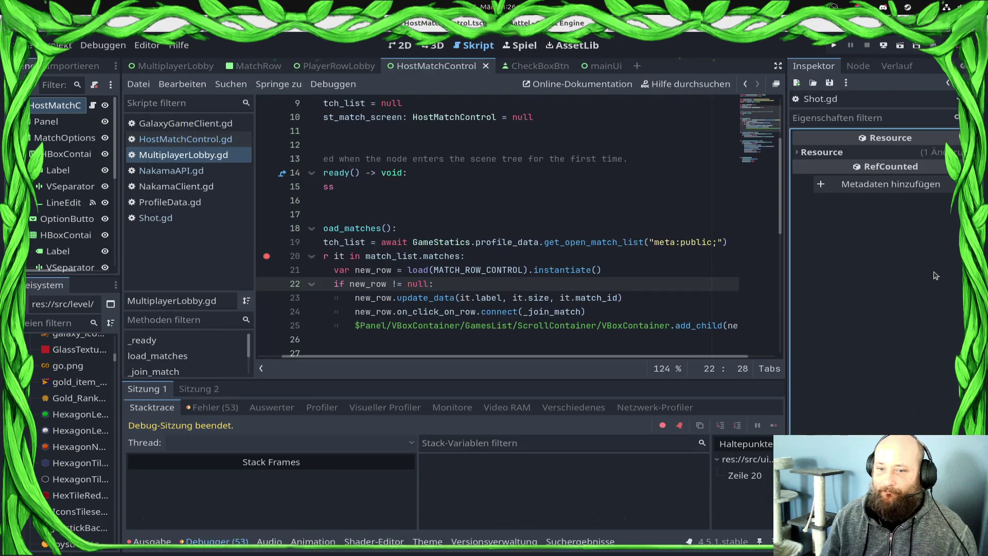
pyautogui.scroll(-3, 457, 270)
pyautogui.scroll(2, 415, 211)
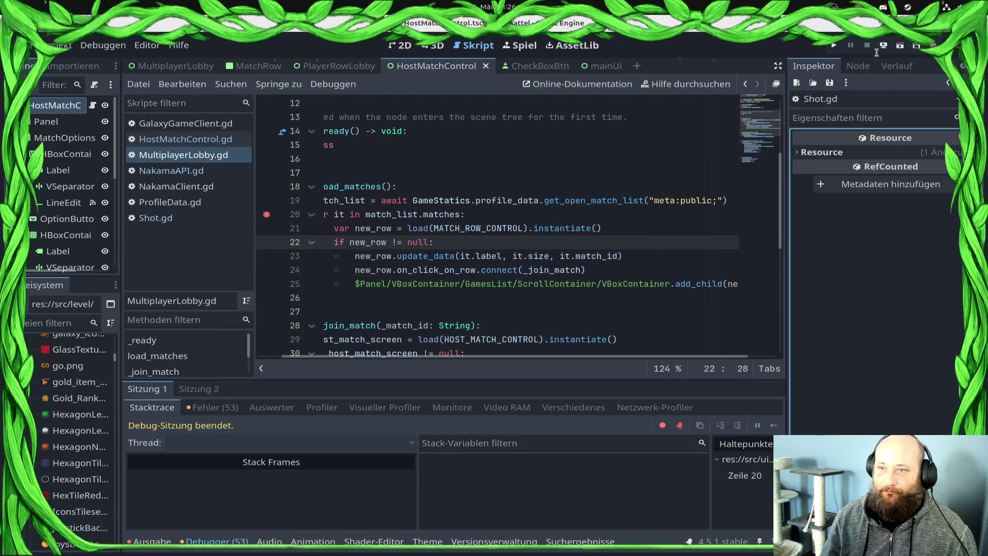
pyautogui.click(883, 47)
pyautogui.click(901, 77)
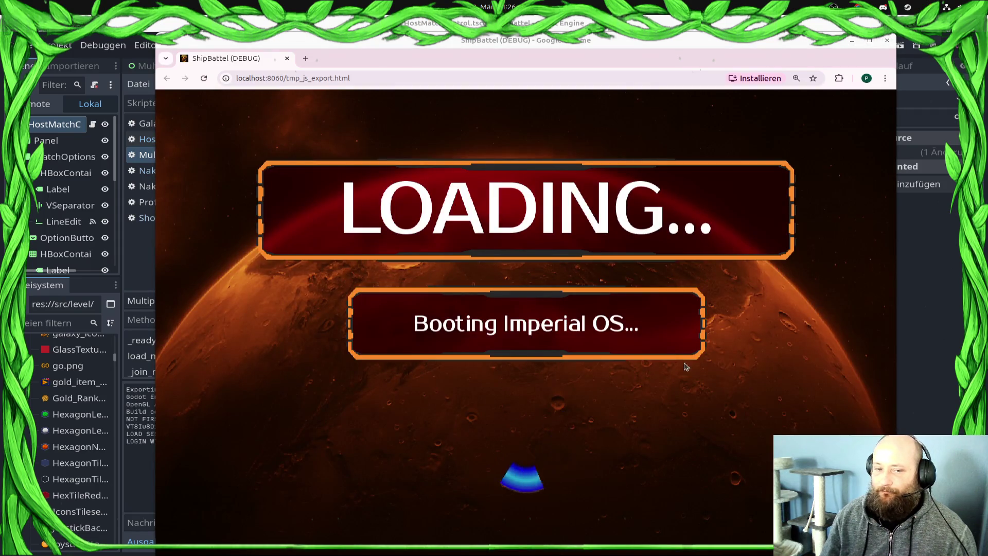
# Minimise the itch.io window, then in the localhost build open VS, join the lobby and create a match.
pyautogui.hotkey('alt', 'Tab')
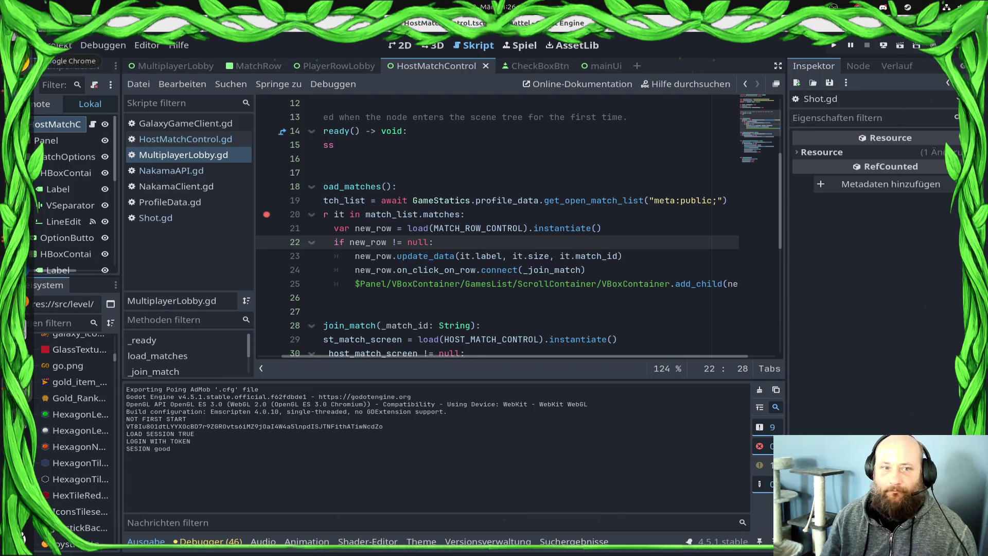
pyautogui.hotkey('alt', 'Tab')
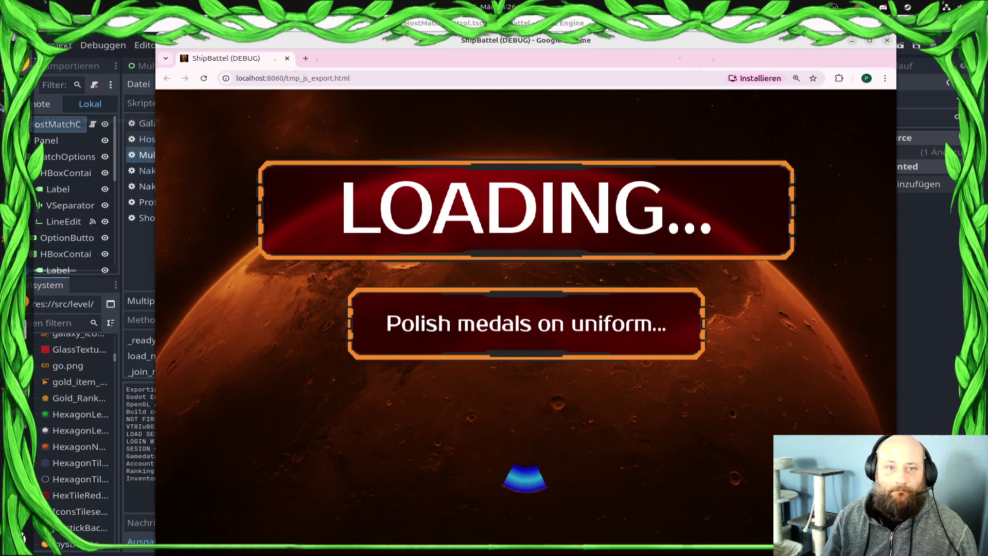
pyautogui.hotkey('alt', 'Tab')
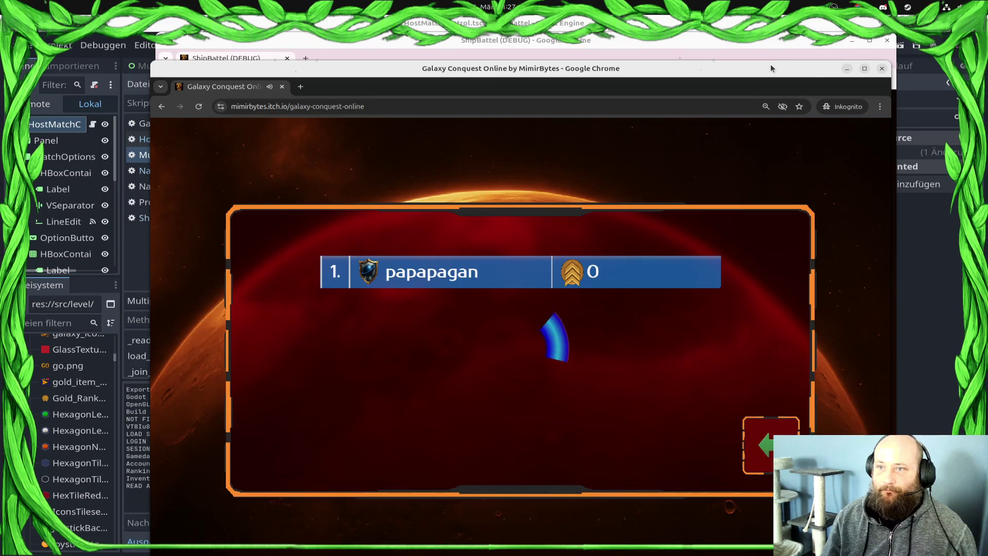
pyautogui.click(847, 68)
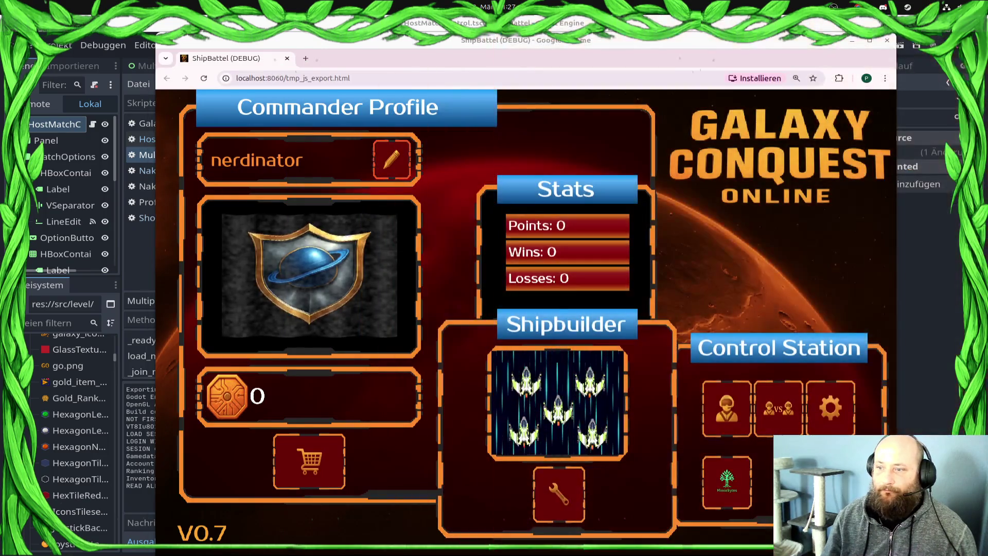
pyautogui.click(755, 417)
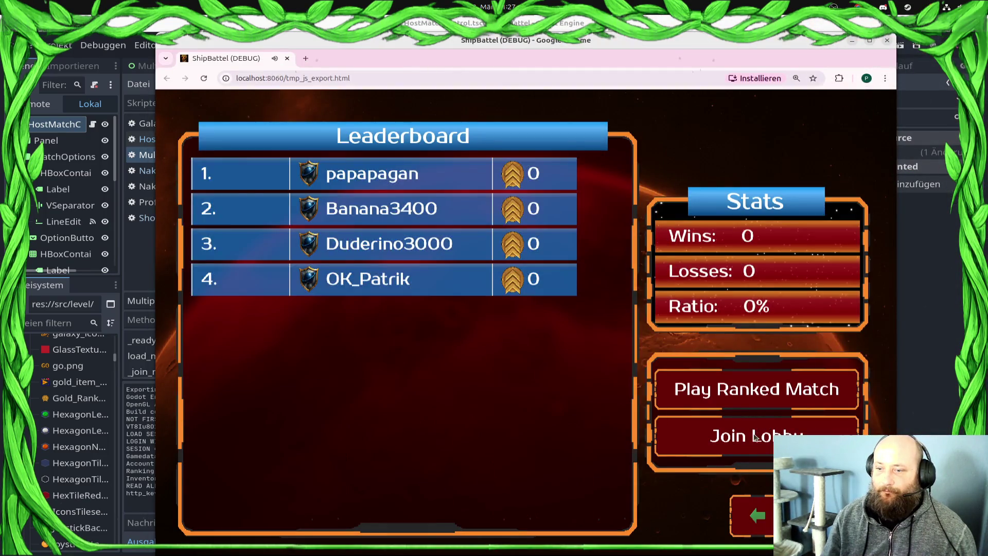
pyautogui.click(681, 436)
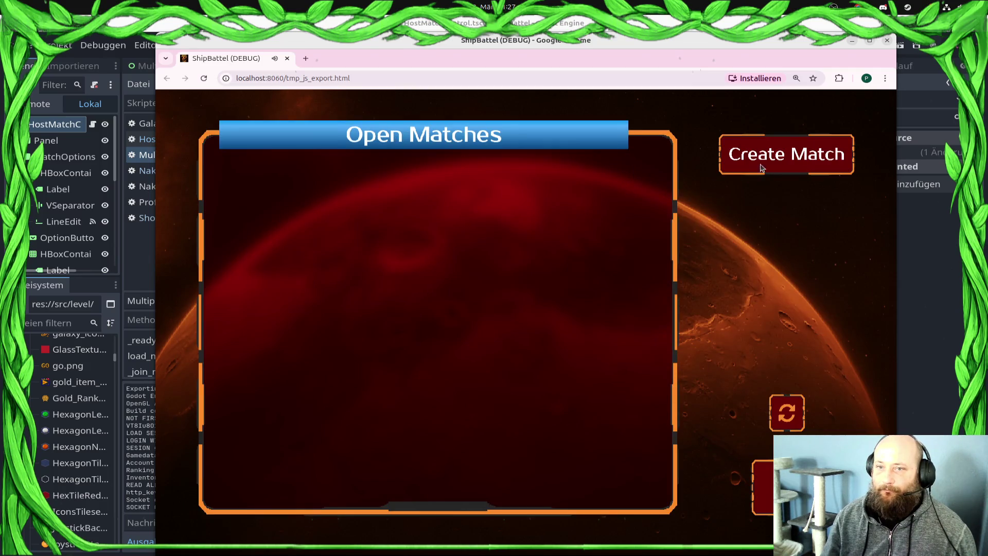
pyautogui.click(761, 168)
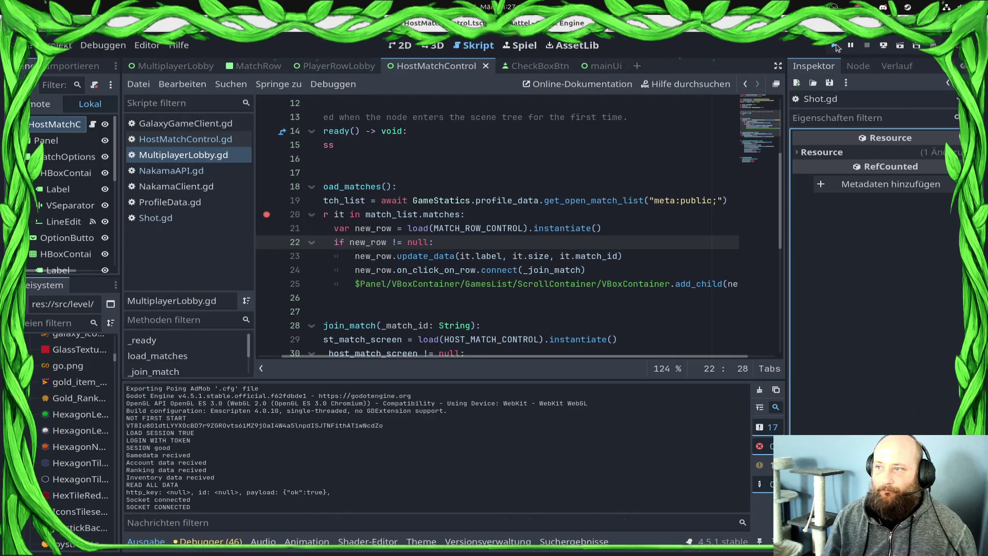
# Run the project in a desktop debug window, then switch to the itch.io game in Chrome.
pyautogui.click(835, 46)
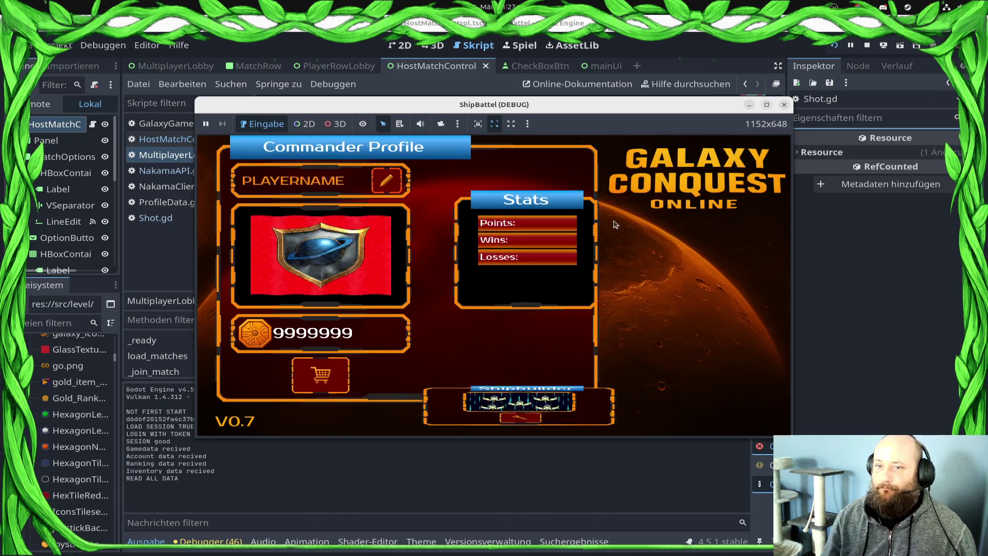
pyautogui.click(933, 140)
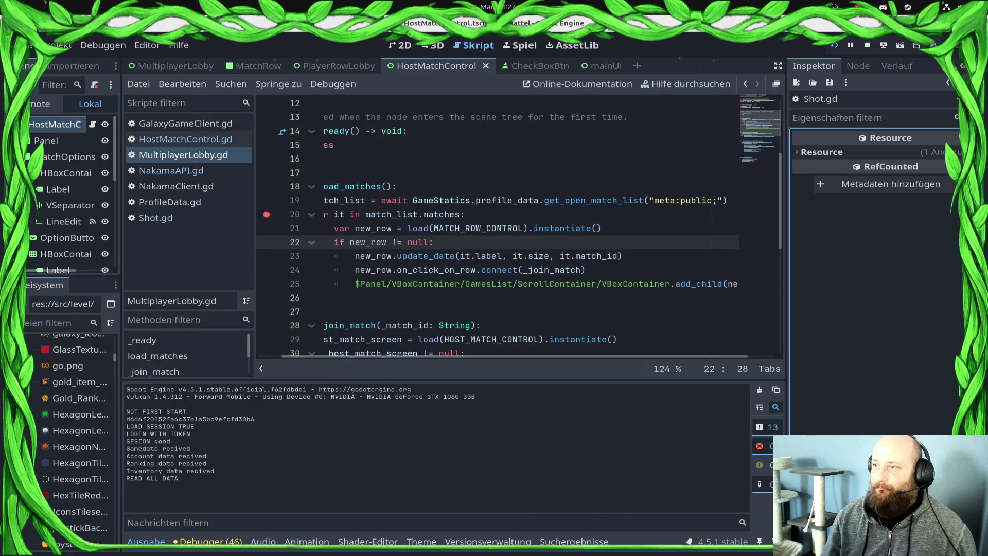
pyautogui.hotkey('alt', 'Tab')
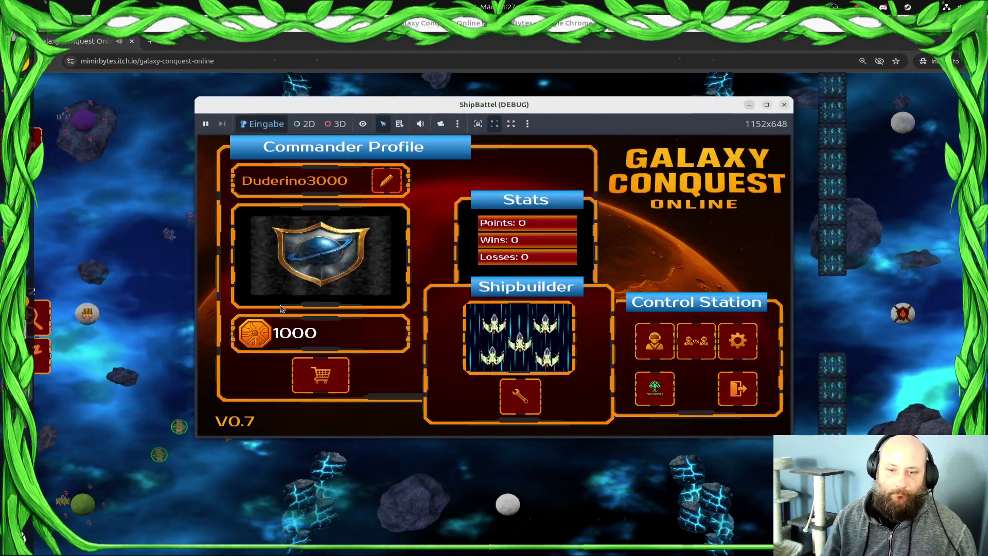
# Close the desktop debug window and bring the itch.io game's browser window forward.
pyautogui.click(784, 106)
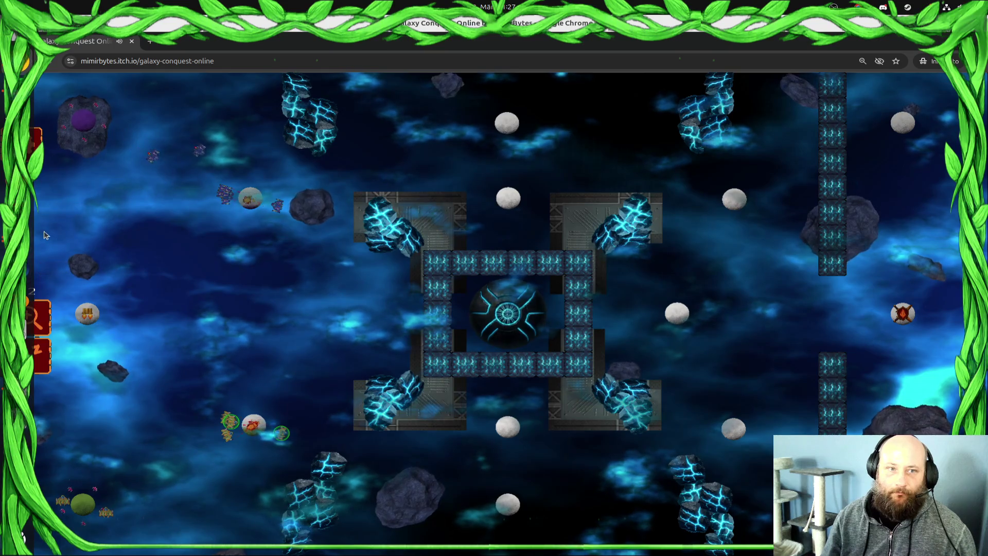
pyautogui.click(21, 60)
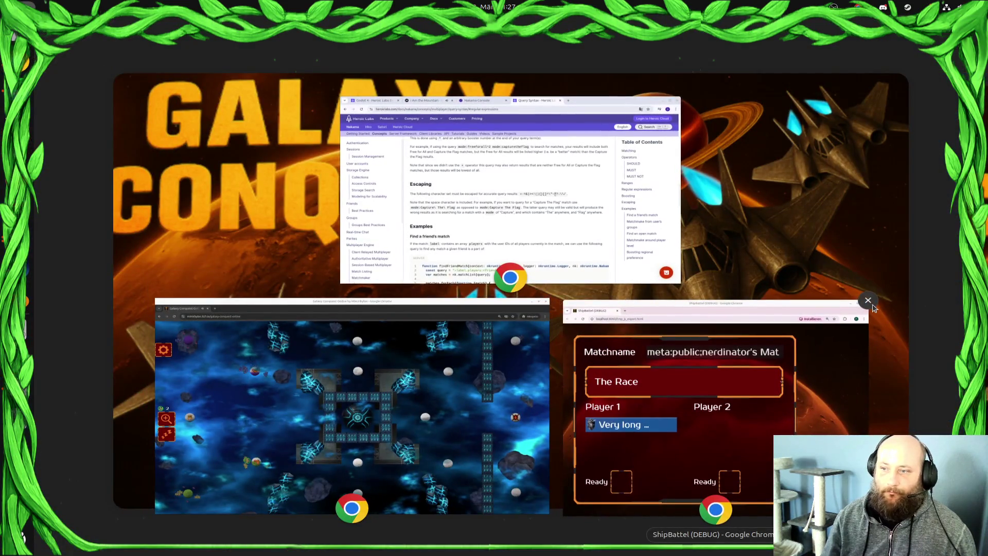
pyautogui.click(323, 302)
# Gather the fleets around the bottom-left planet and send them toward the purple planet.
pyautogui.hotkey('ctrl', 'a')
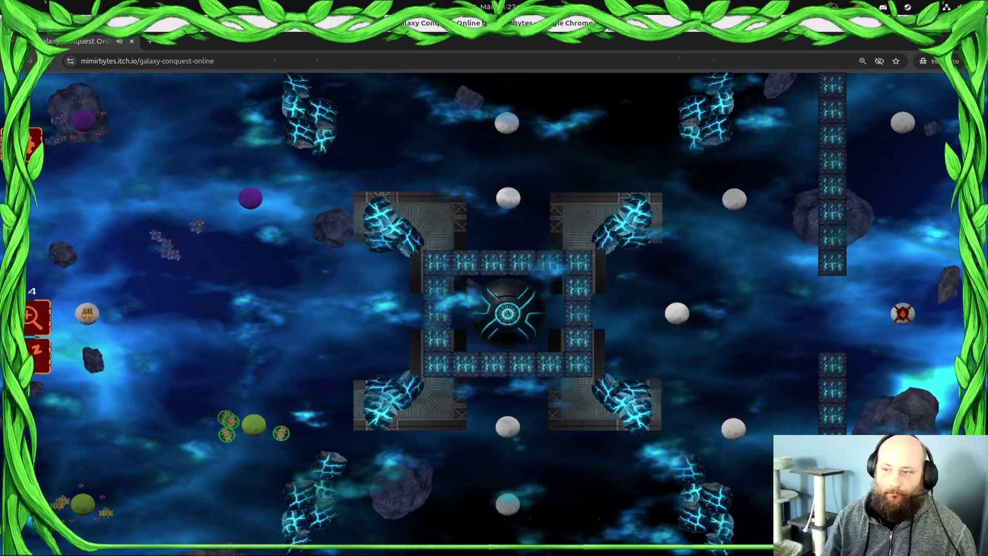
pyautogui.moveTo(46, 401); pyautogui.dragTo(180, 537)
pyautogui.moveTo(107, 393); pyautogui.dragTo(325, 532)
pyautogui.click(257, 202)
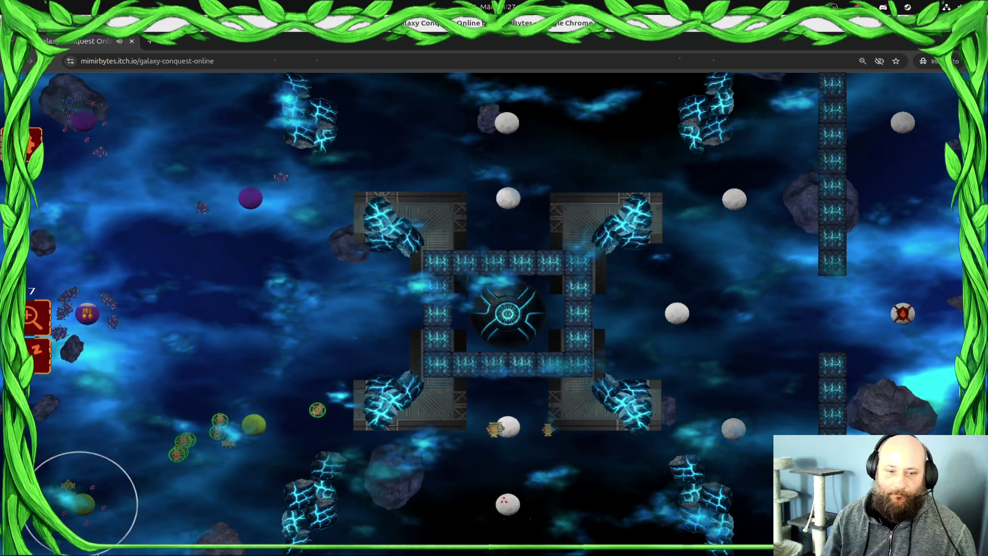
pyautogui.moveTo(229, 462)
pyautogui.mouseDown()
pyautogui.moveTo(200, 407)
pyautogui.moveTo(191, 410)
pyautogui.mouseUp()
pyautogui.moveTo(119, 415); pyautogui.dragTo(195, 494)
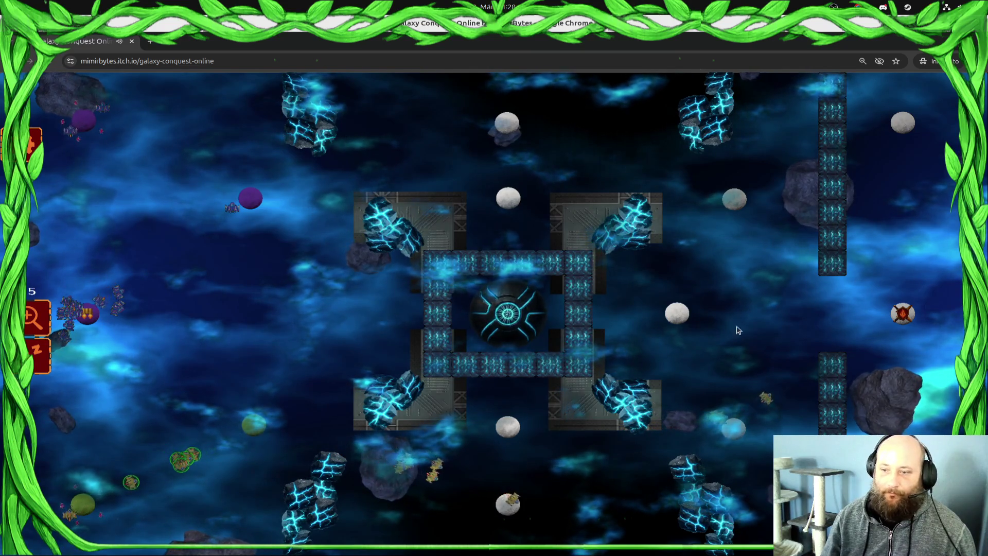
pyautogui.moveTo(738, 330); pyautogui.dragTo(767, 396)
pyautogui.moveTo(108, 469); pyautogui.dragTo(170, 454)
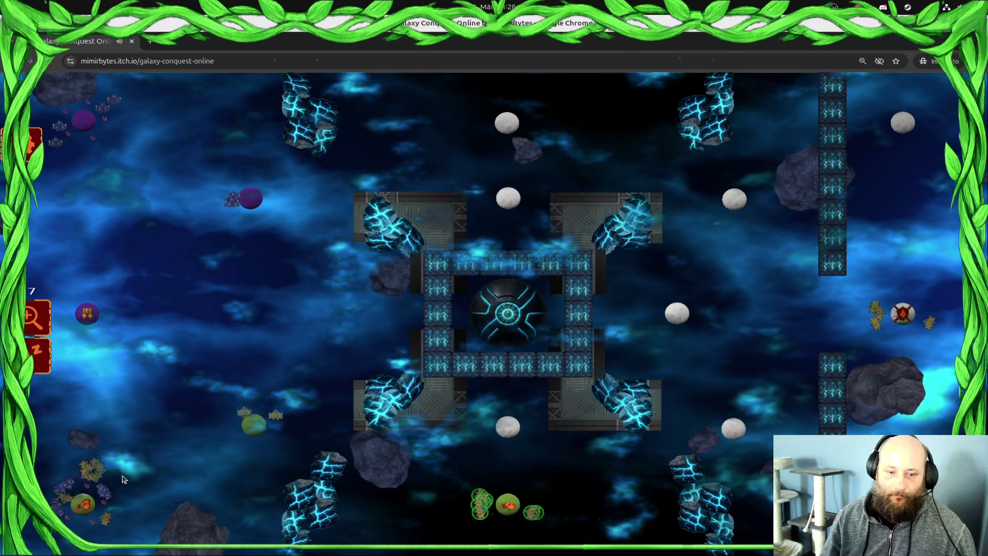
pyautogui.moveTo(843, 165)
pyautogui.mouseDown()
pyautogui.moveTo(966, 497)
pyautogui.moveTo(177, 453)
pyautogui.moveTo(319, 335)
pyautogui.moveTo(256, 429)
pyautogui.moveTo(216, 466)
pyautogui.mouseUp()
pyautogui.moveTo(133, 514); pyautogui.dragTo(459, 454)
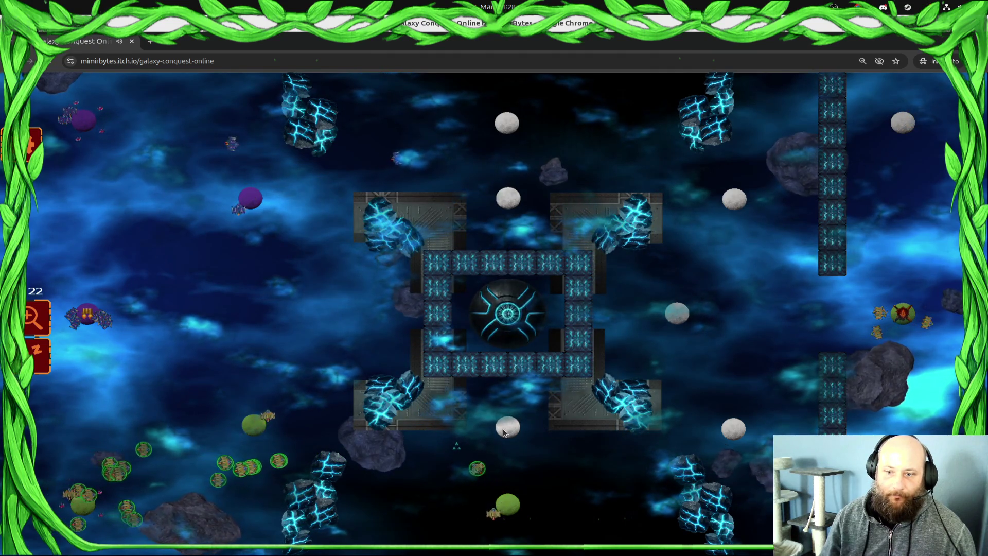
pyautogui.moveTo(100, 463); pyautogui.dragTo(166, 543)
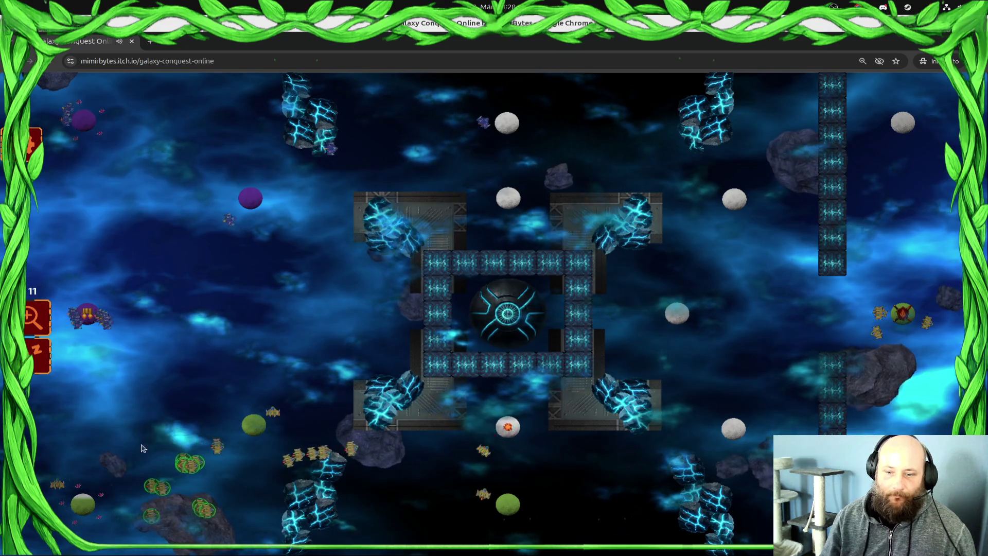
# Collect units from the right and bottom planets and send all 44 ships to the left purple planet.
pyautogui.click(903, 313)
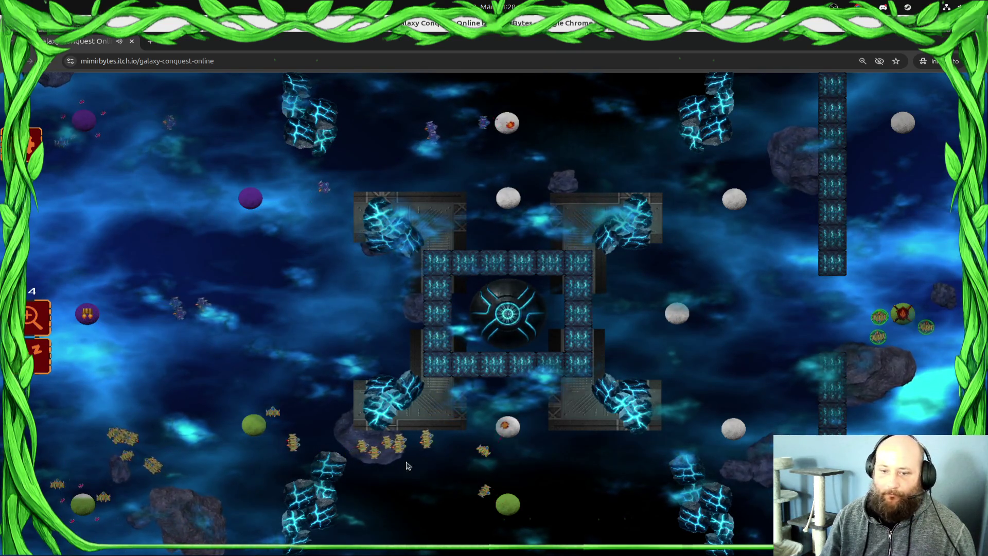
pyautogui.moveTo(260, 435); pyautogui.dragTo(212, 427)
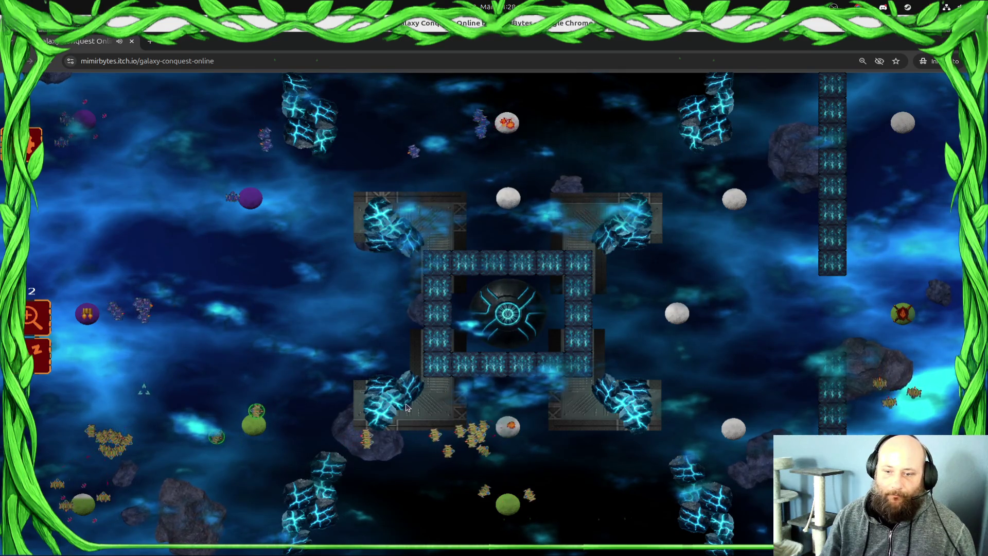
pyautogui.click(509, 426)
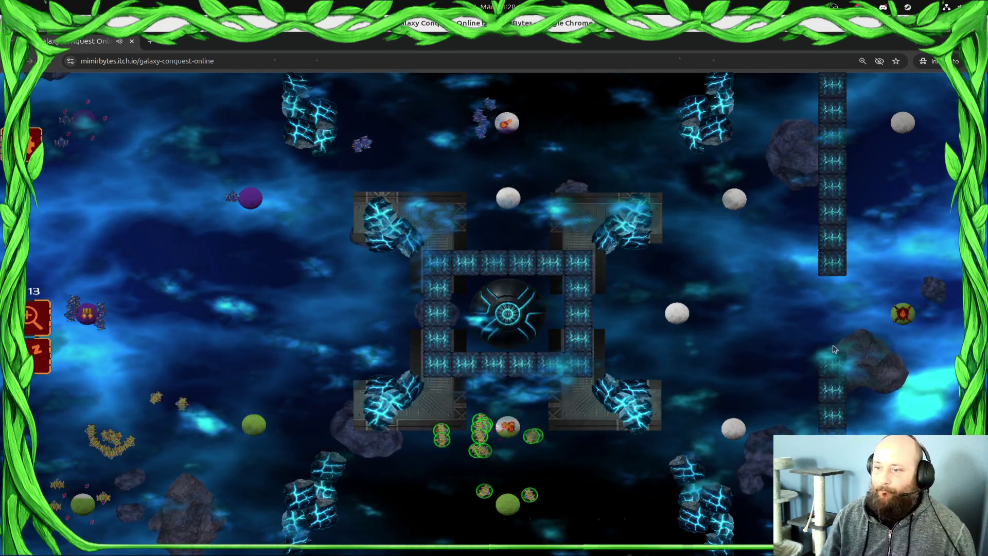
pyautogui.click(435, 445)
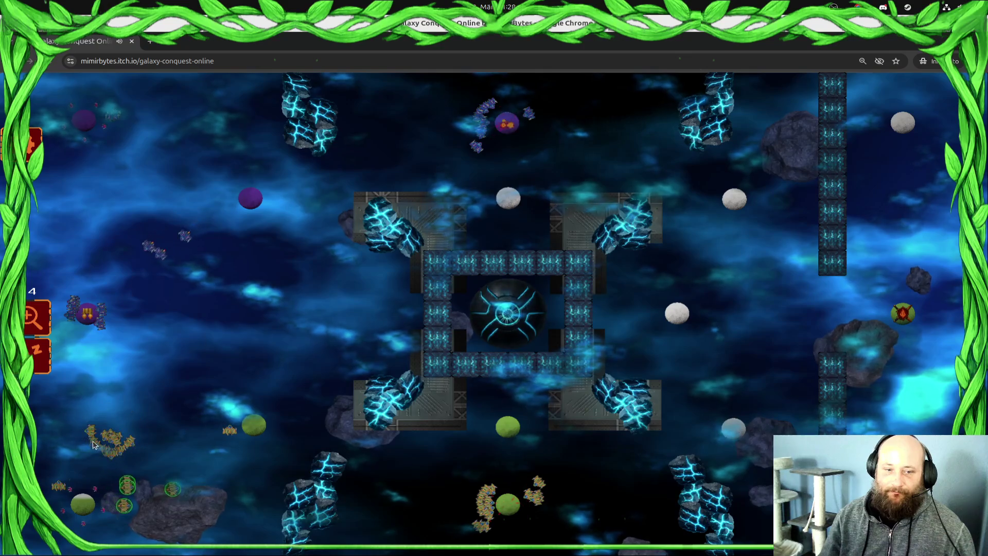
pyautogui.click(135, 334)
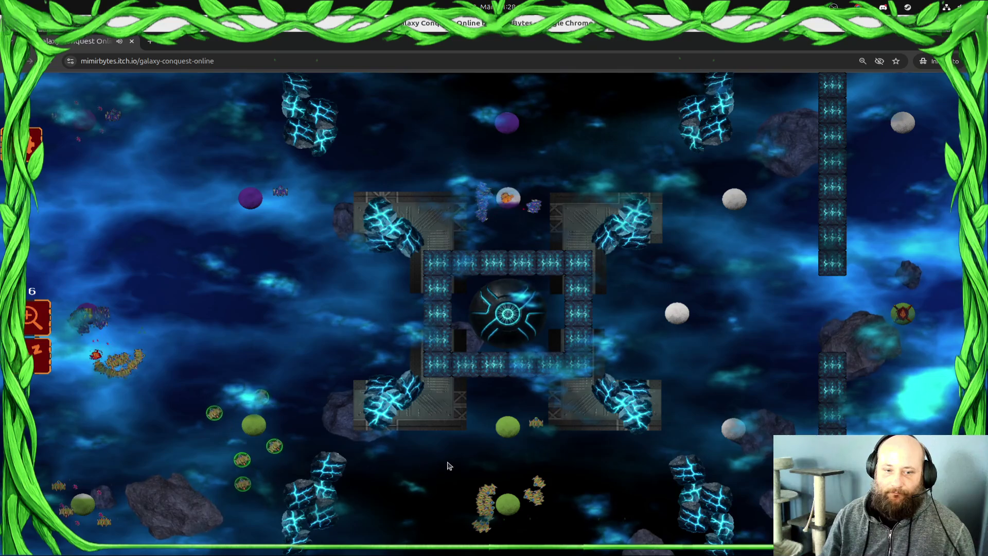
pyautogui.click(518, 463)
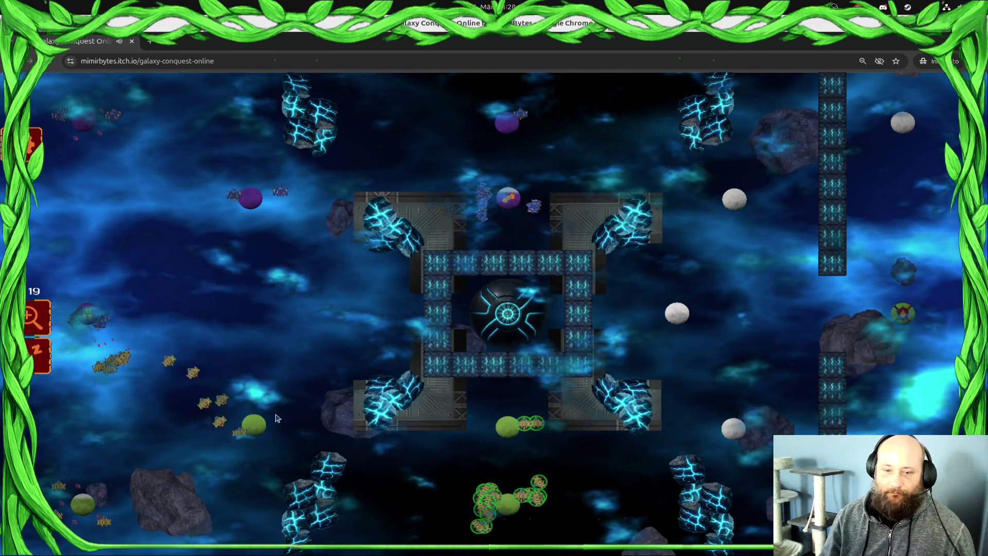
pyautogui.click(735, 436)
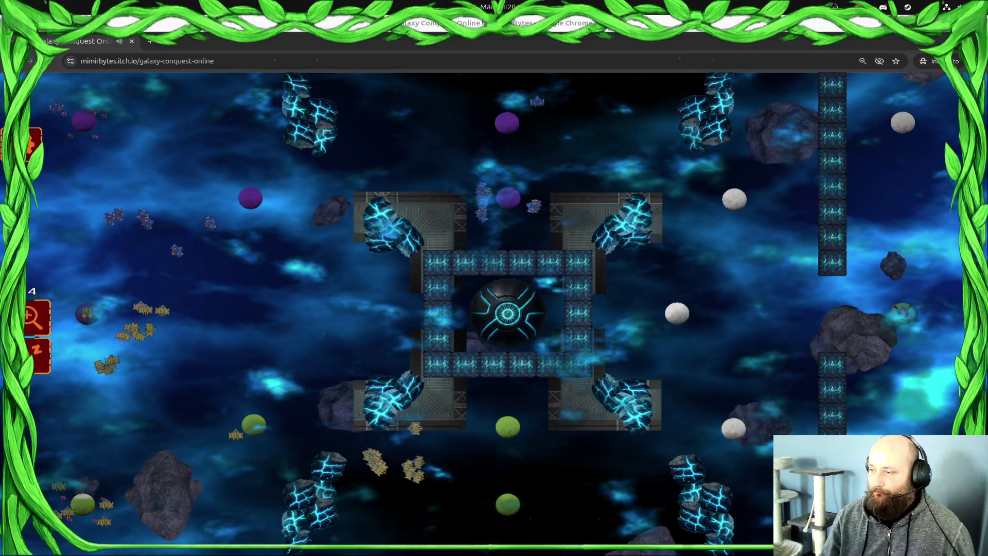
pyautogui.hotkey('ctrl', 'a')
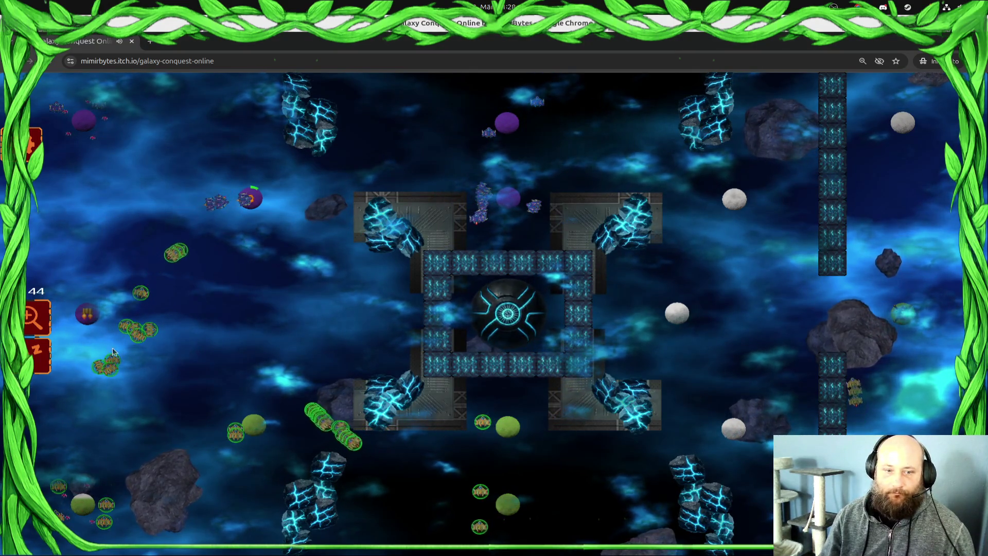
pyautogui.click(88, 319)
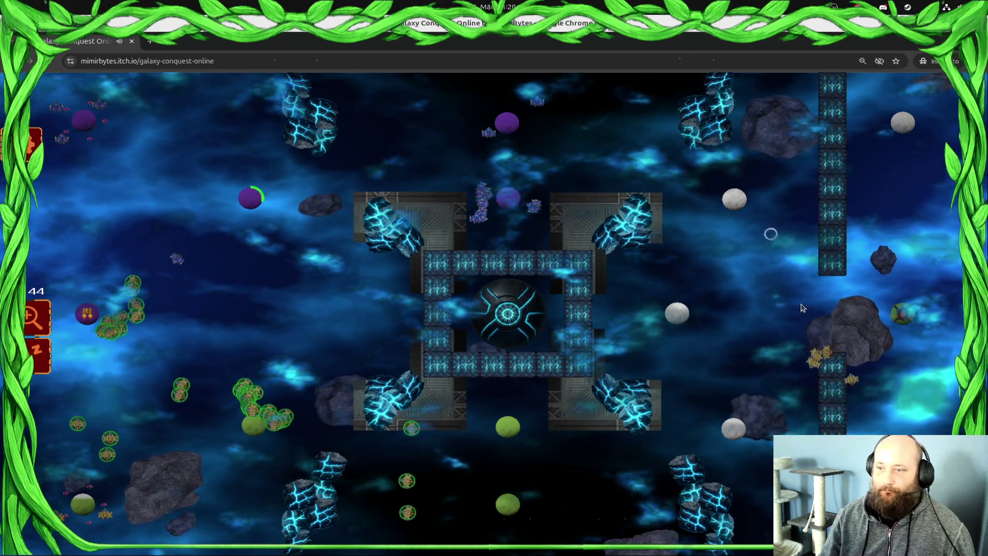
# Regroup the lower swarms and attack the top-left purple planet.
pyautogui.click(130, 479)
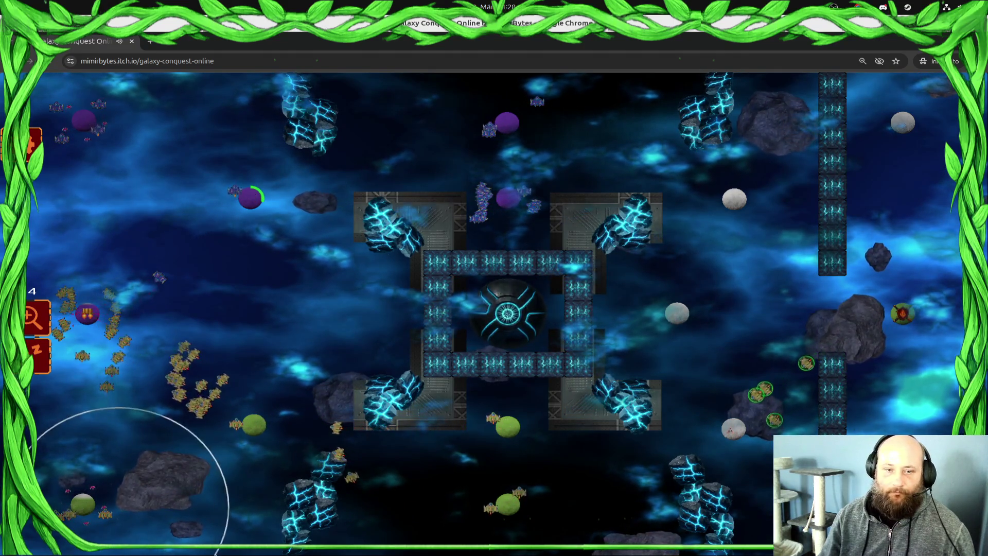
pyautogui.moveTo(695, 412); pyautogui.dragTo(761, 449)
pyautogui.click(725, 438)
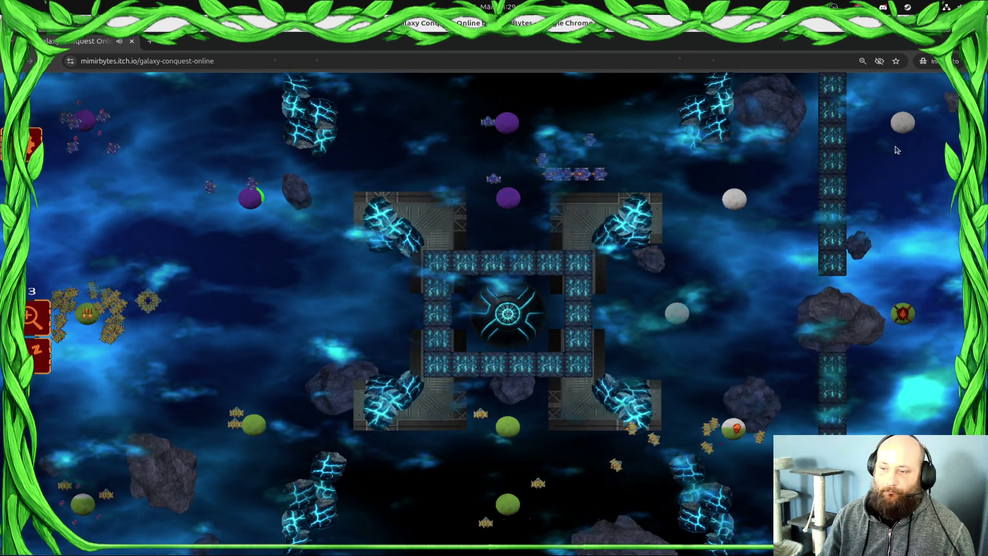
pyautogui.moveTo(116, 366); pyautogui.dragTo(49, 276)
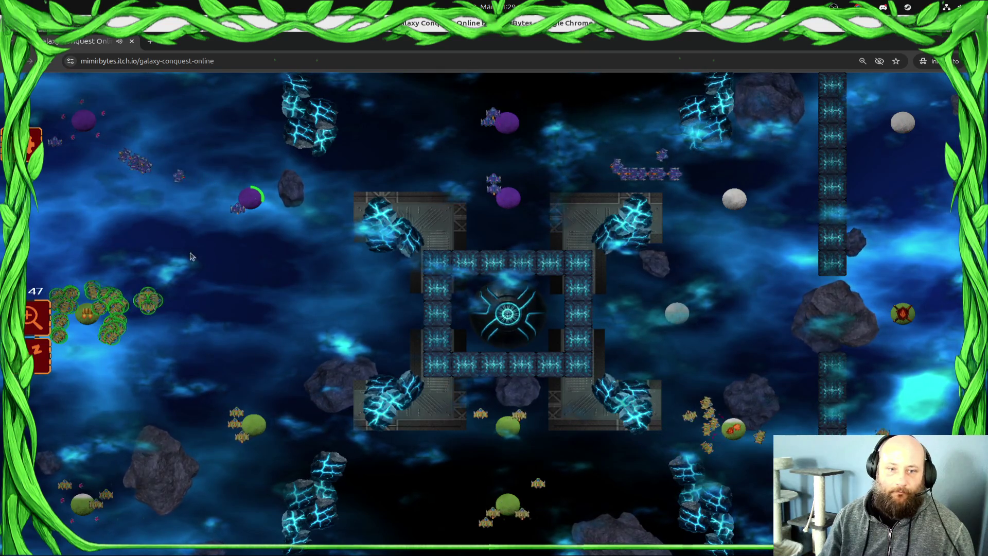
pyautogui.rightClick(191, 215)
pyautogui.moveTo(36, 351); pyautogui.dragTo(236, 515)
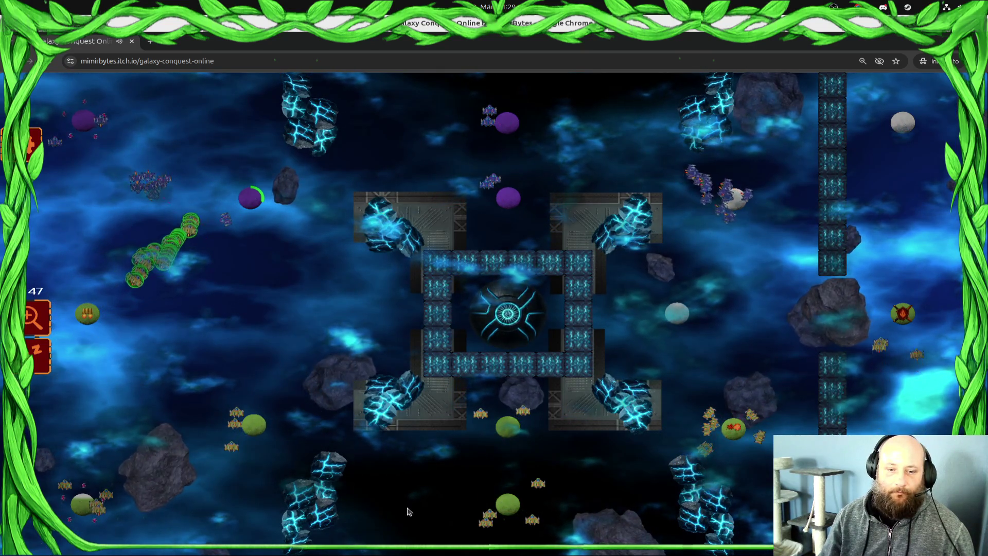
pyautogui.rightClick(251, 197)
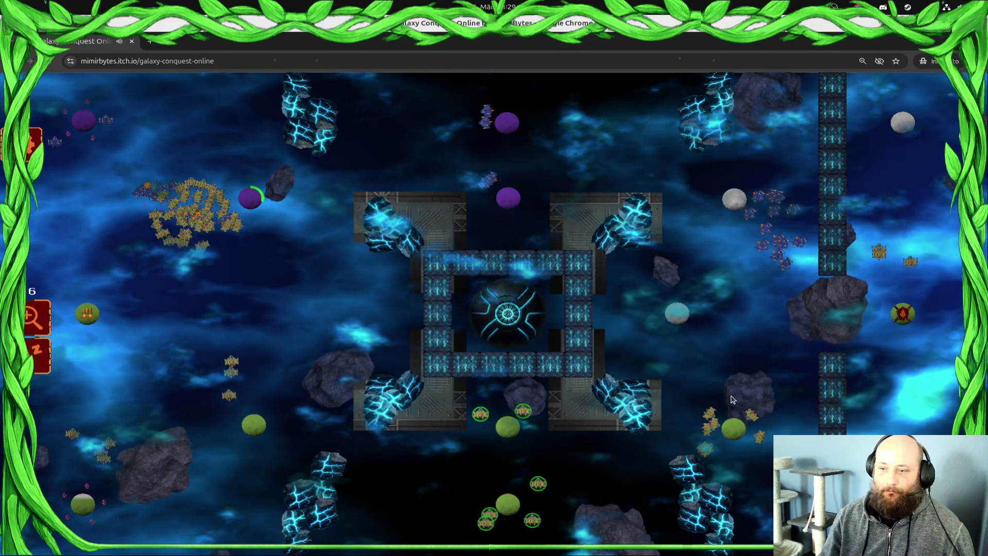
pyautogui.moveTo(664, 438); pyautogui.dragTo(792, 495)
pyautogui.moveTo(150, 154); pyautogui.dragTo(235, 252)
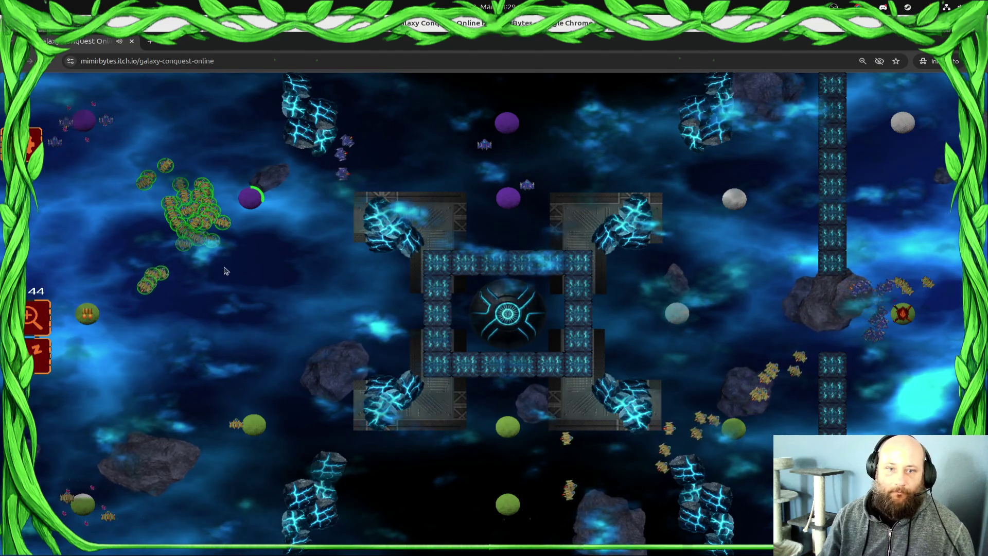
pyautogui.rightClick(85, 119)
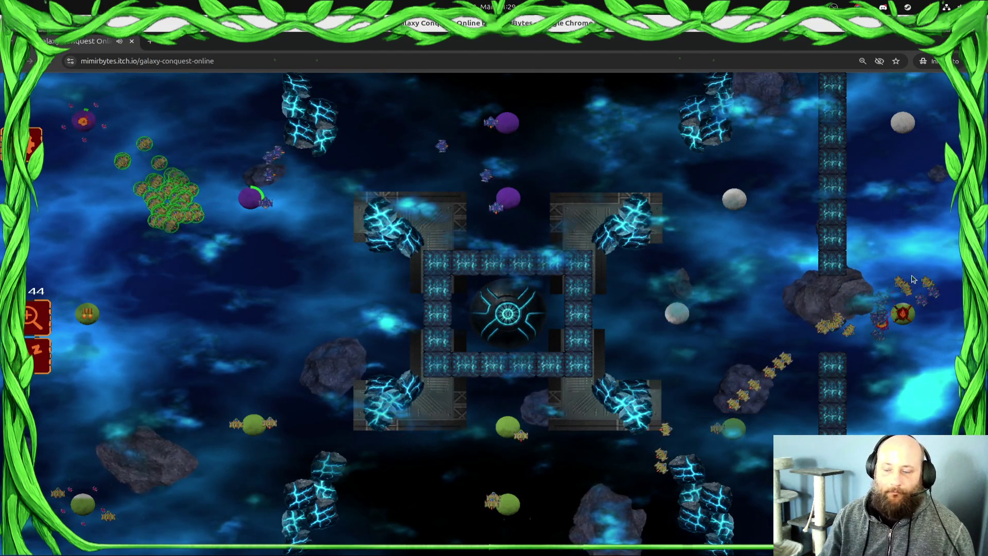
# Send the lower fleets to the purple planet and the right-side fleets to the white planet.
pyautogui.moveTo(706, 272); pyautogui.dragTo(937, 437)
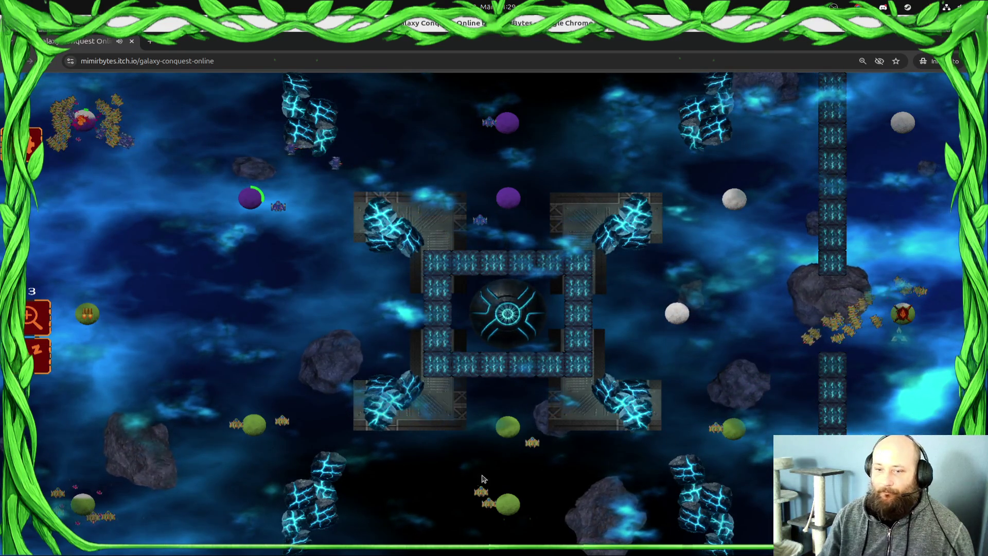
pyautogui.moveTo(600, 541); pyautogui.dragTo(600, 541)
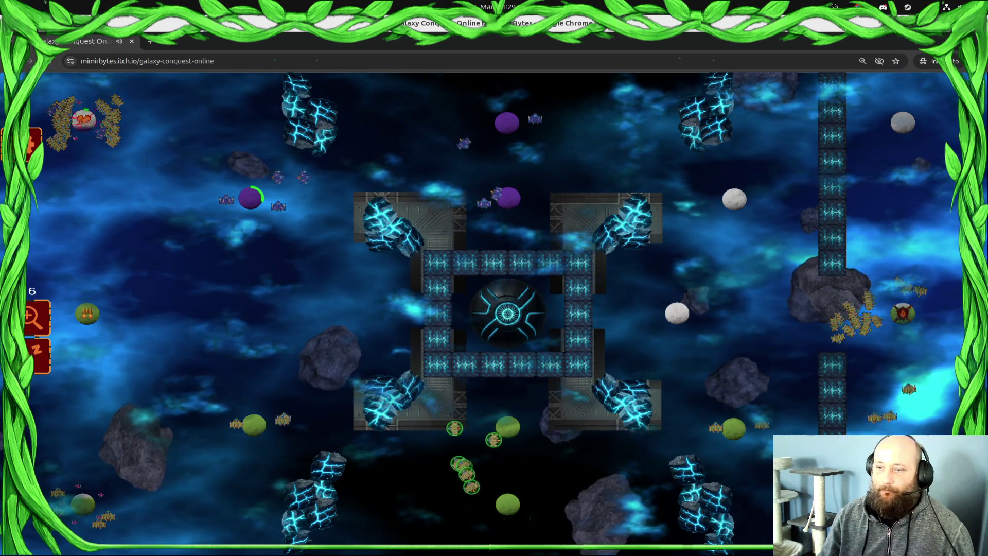
pyautogui.moveTo(289, 427); pyautogui.dragTo(288, 427)
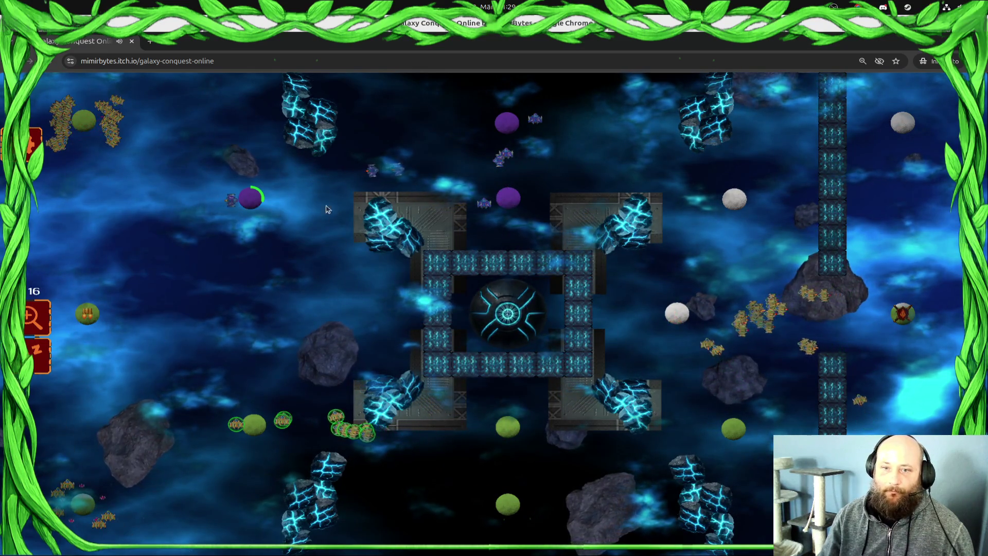
pyautogui.moveTo(373, 535); pyautogui.dragTo(373, 536)
pyautogui.click(249, 197)
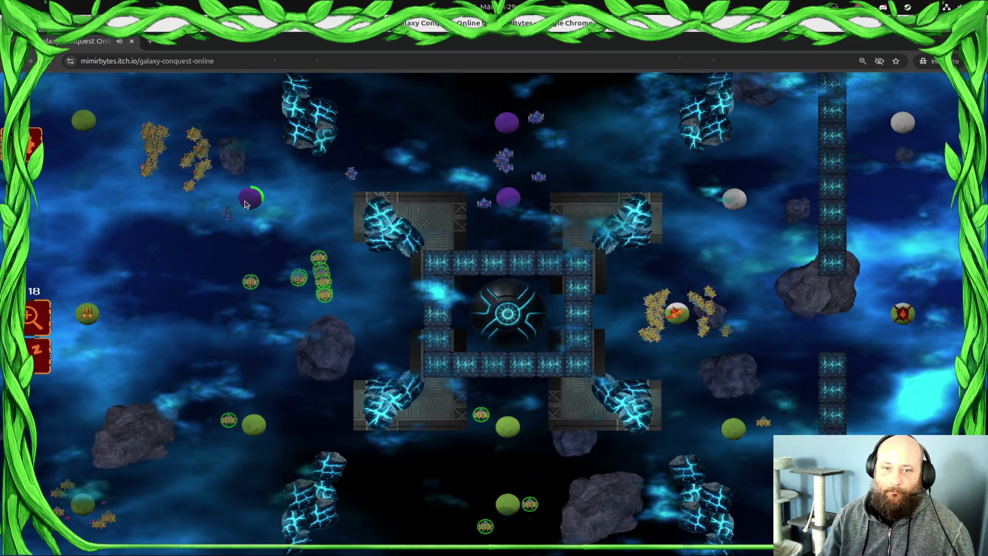
pyautogui.moveTo(83, 502); pyautogui.dragTo(123, 479)
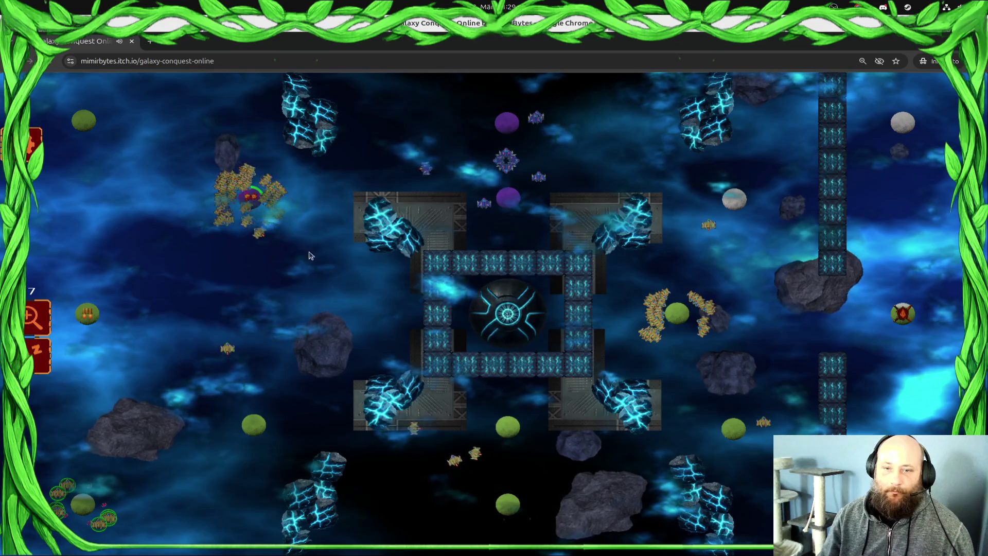
pyautogui.moveTo(515, 149)
pyautogui.mouseDown()
pyautogui.moveTo(632, 263)
pyautogui.moveTo(855, 546)
pyautogui.mouseUp()
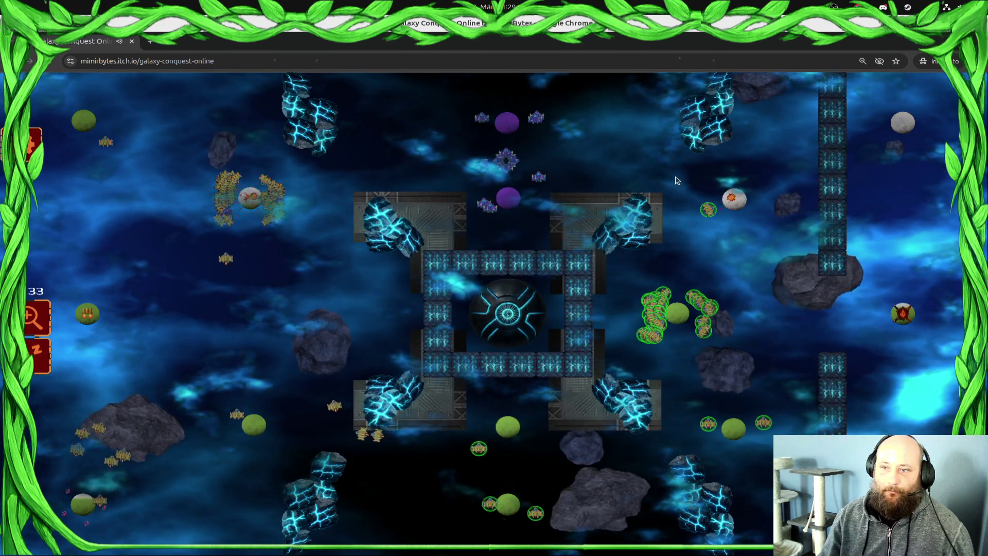
pyautogui.click(735, 198)
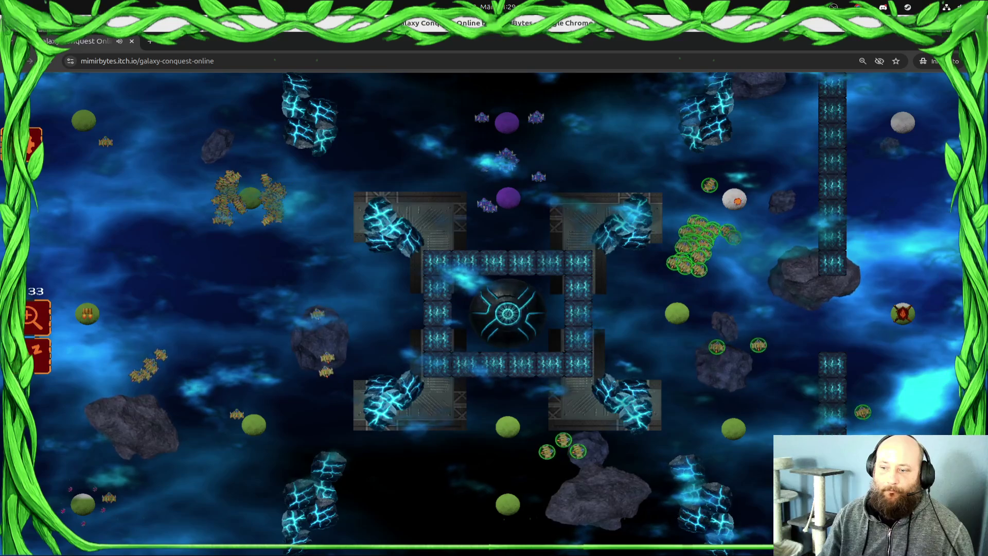
# Gather ships from the right and left sides and send them to the green planet.
pyautogui.moveTo(842, 355); pyautogui.dragTo(835, 433)
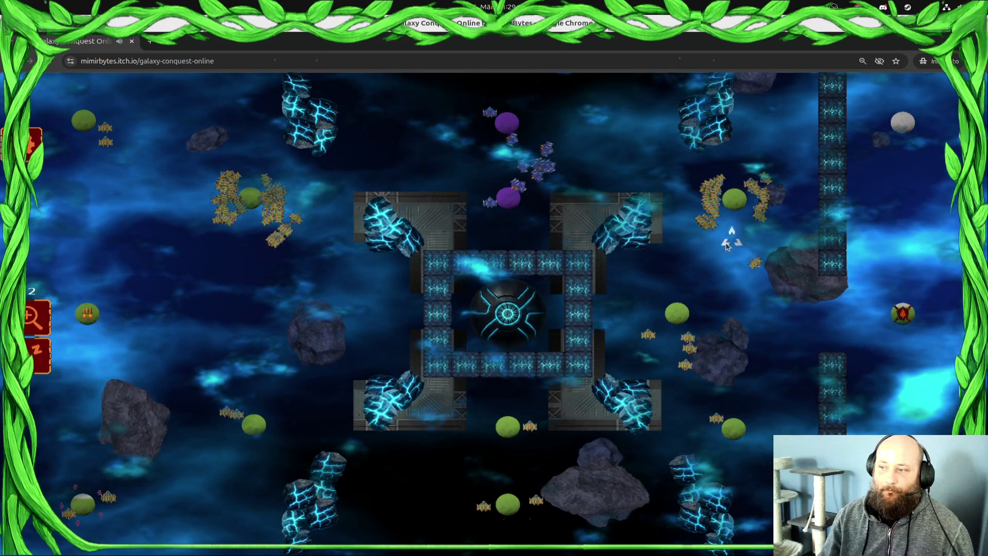
pyautogui.moveTo(755, 315); pyautogui.dragTo(728, 266)
pyautogui.moveTo(245, 187); pyautogui.dragTo(288, 196)
pyautogui.moveTo(226, 314); pyautogui.dragTo(294, 553)
pyautogui.moveTo(584, 442); pyautogui.dragTo(572, 265)
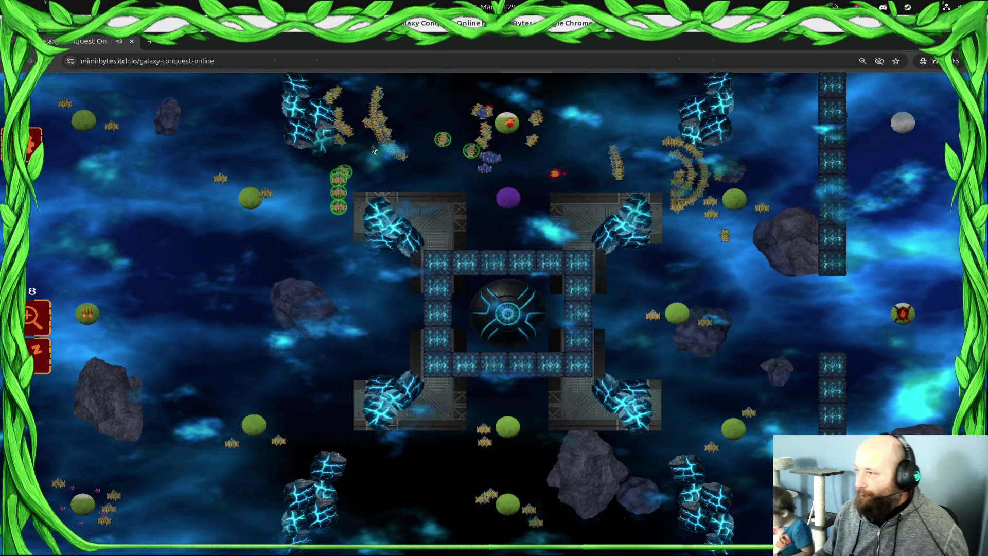
pyautogui.click(509, 122)
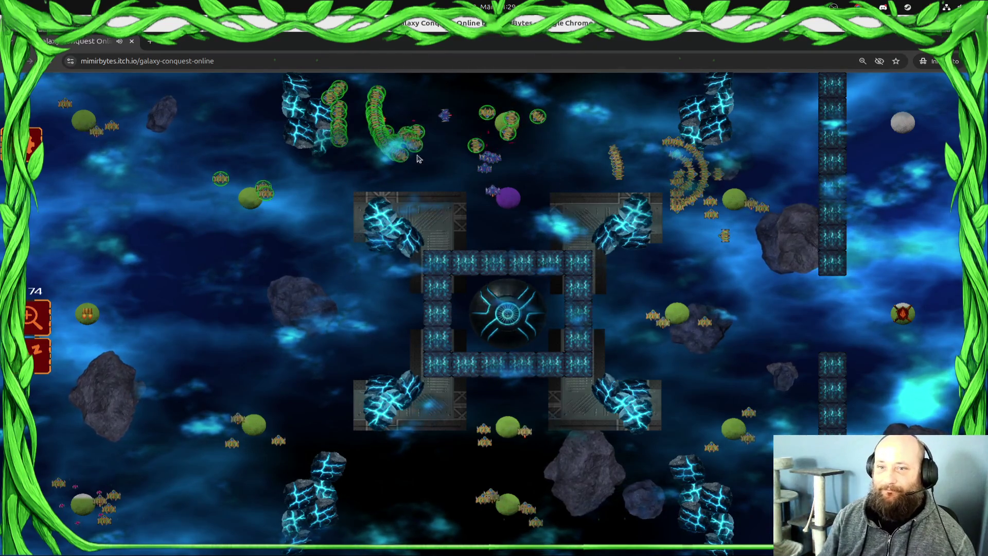
# Attack the purple planet above the central station with all gathered ships.
pyautogui.moveTo(658, 229); pyautogui.dragTo(791, 366)
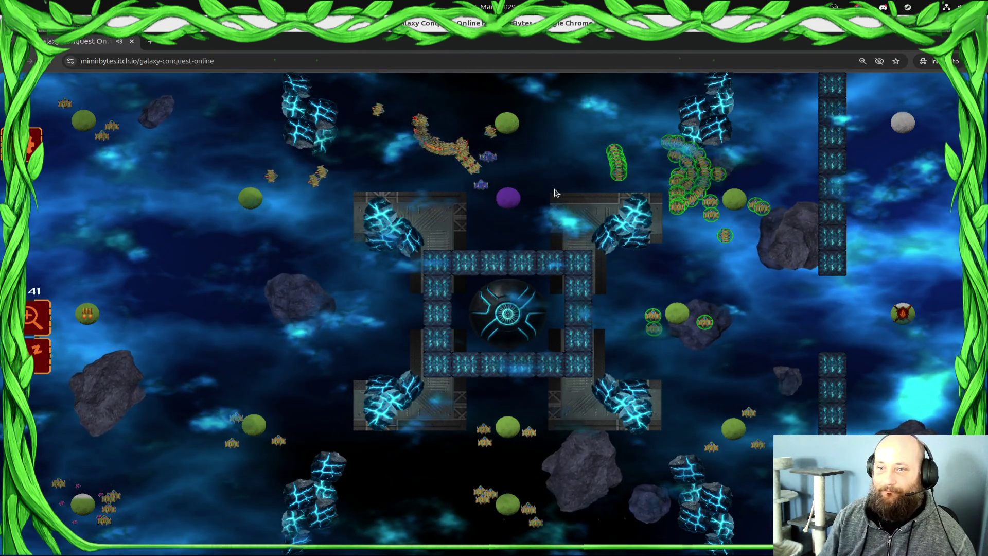
pyautogui.moveTo(218, 332); pyautogui.dragTo(82, 553)
pyautogui.click(508, 200)
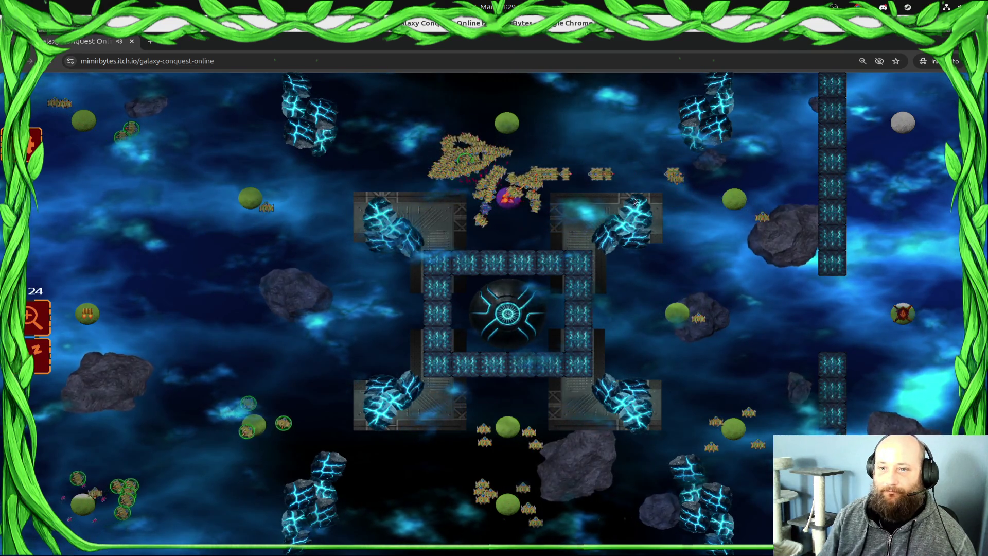
pyautogui.click(507, 202)
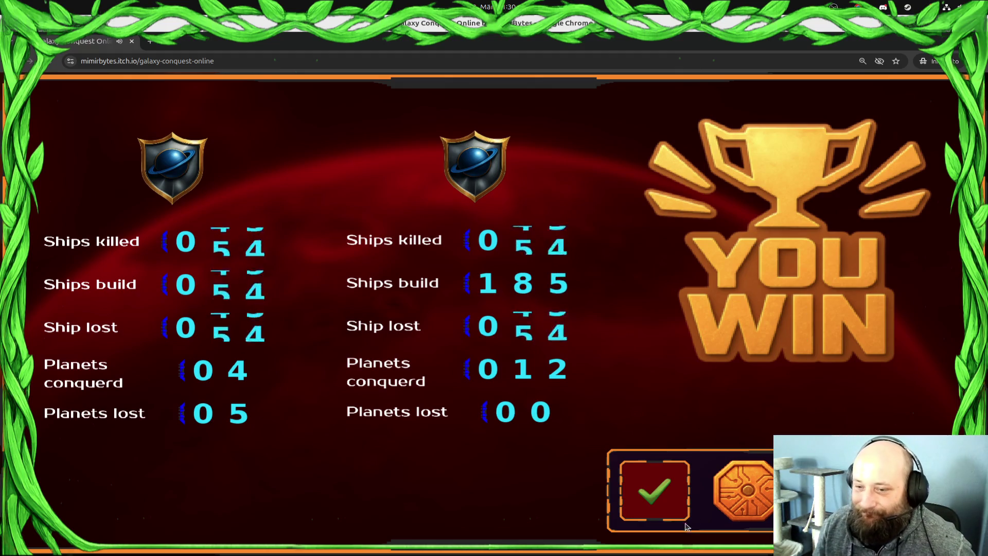
# Confirm the YOU WIN screen with the green check button to reach the leaderboard.
pyautogui.click(655, 491)
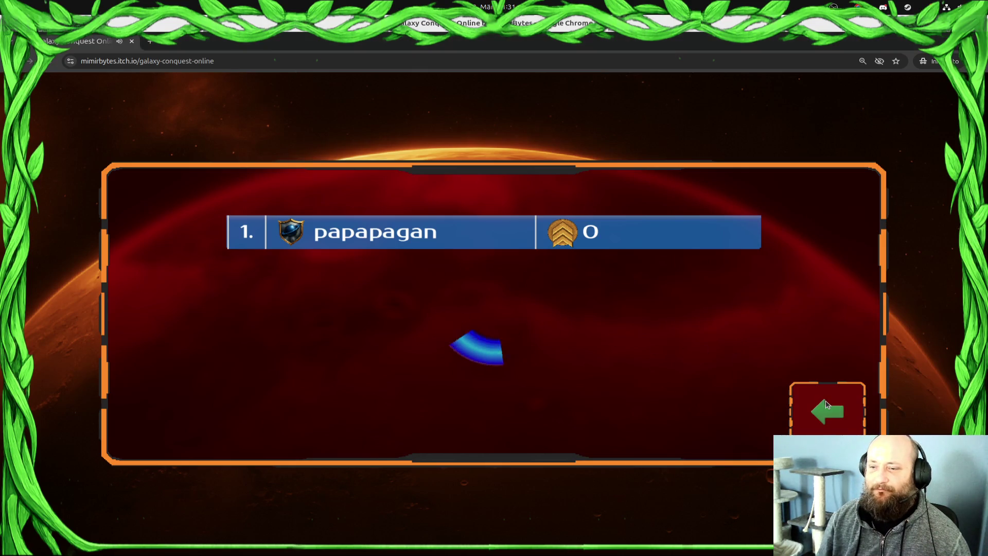
# Go from the ranking list back to the main menu, check Settings and close them, then switch to Godot.
pyautogui.click(826, 406)
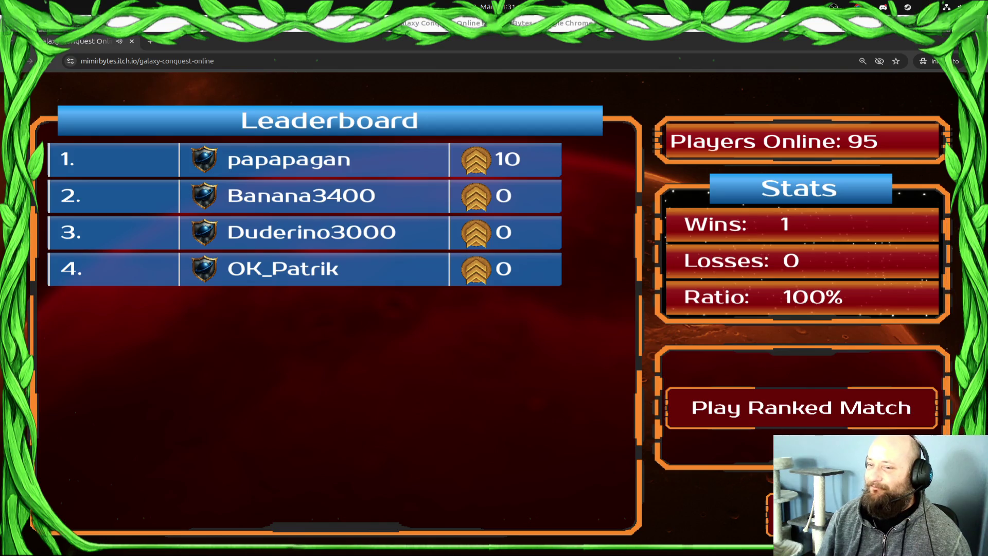
pyautogui.click(827, 408)
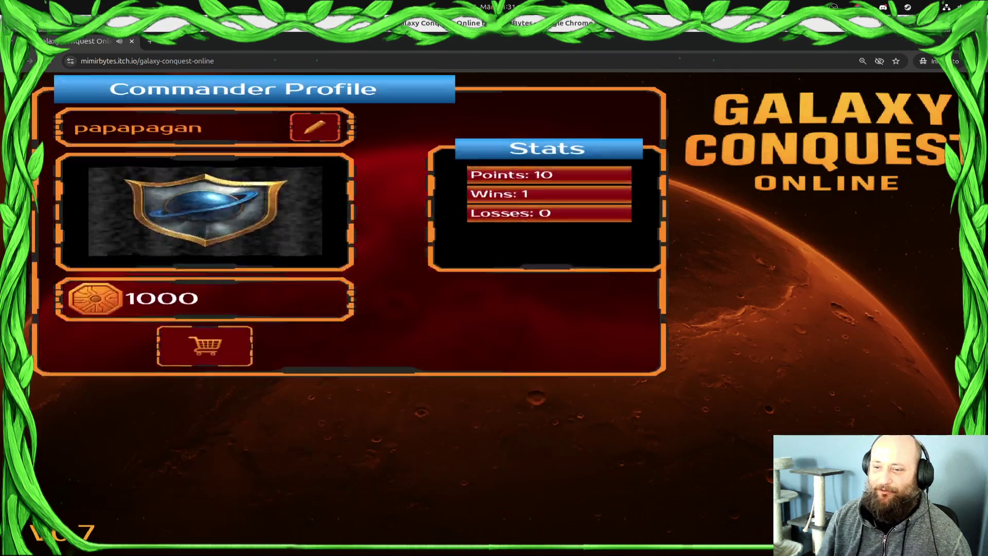
pyautogui.click(899, 403)
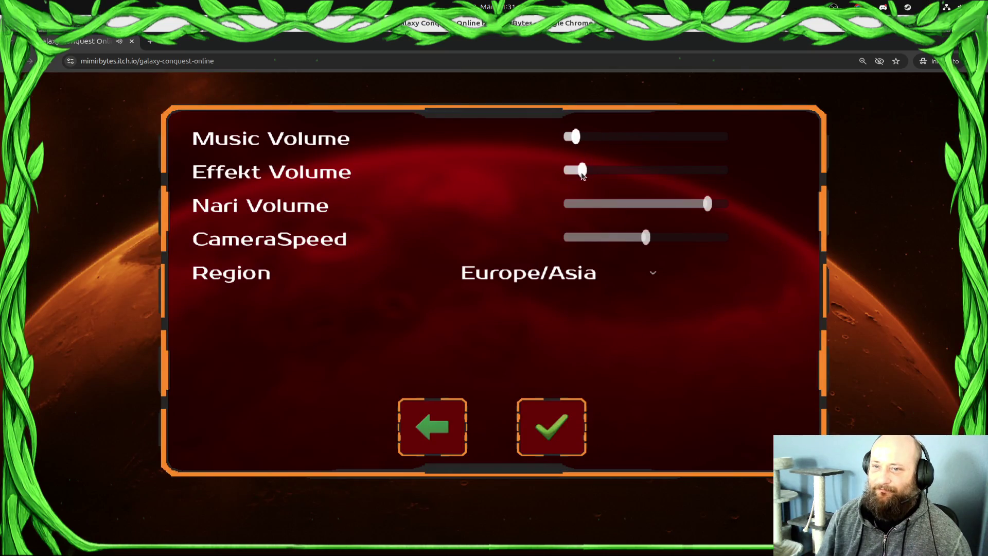
pyautogui.click(551, 438)
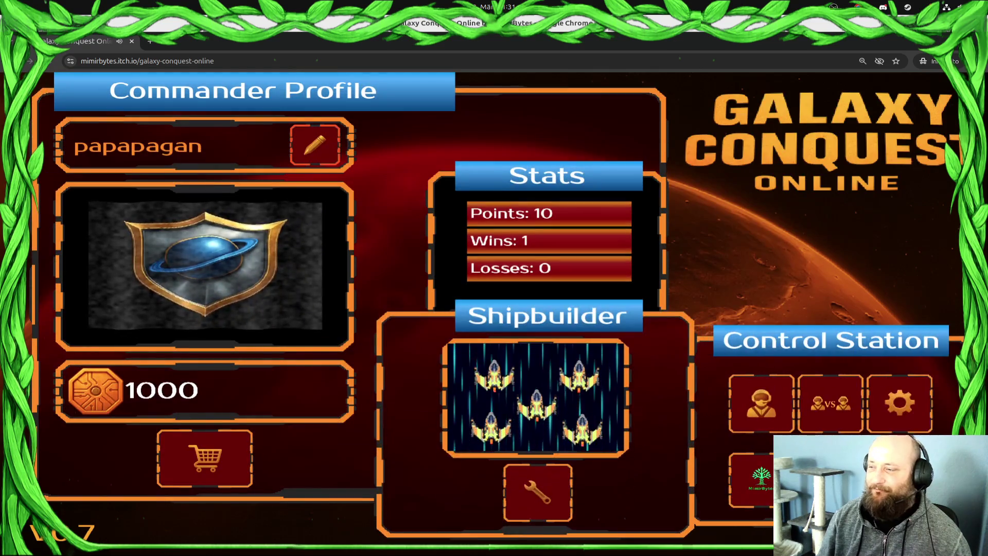
pyautogui.hotkey('alt', 'Tab')
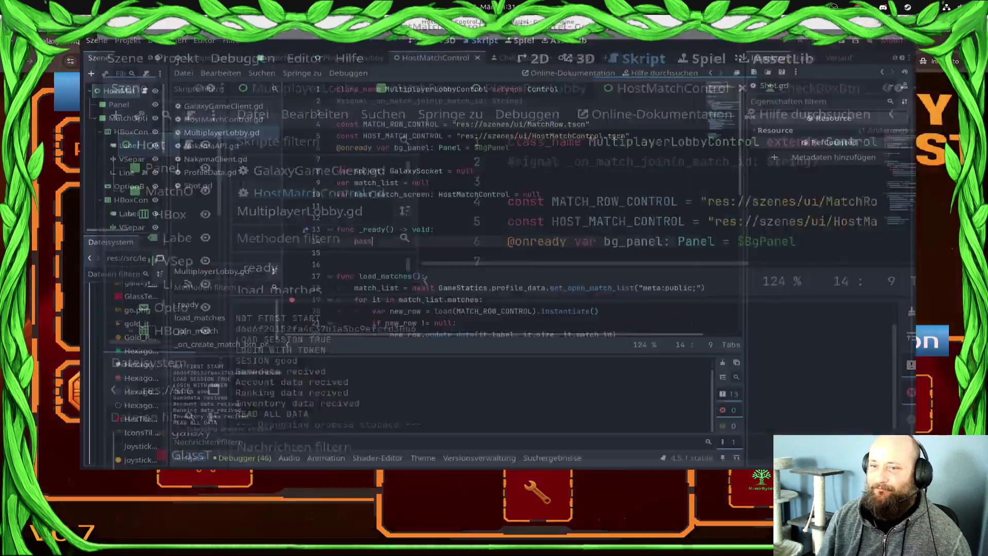
# Look over the load_matches code in MultiplayerLobby.gd, then return to the browser game.
pyautogui.scroll(-4, 448, 234)
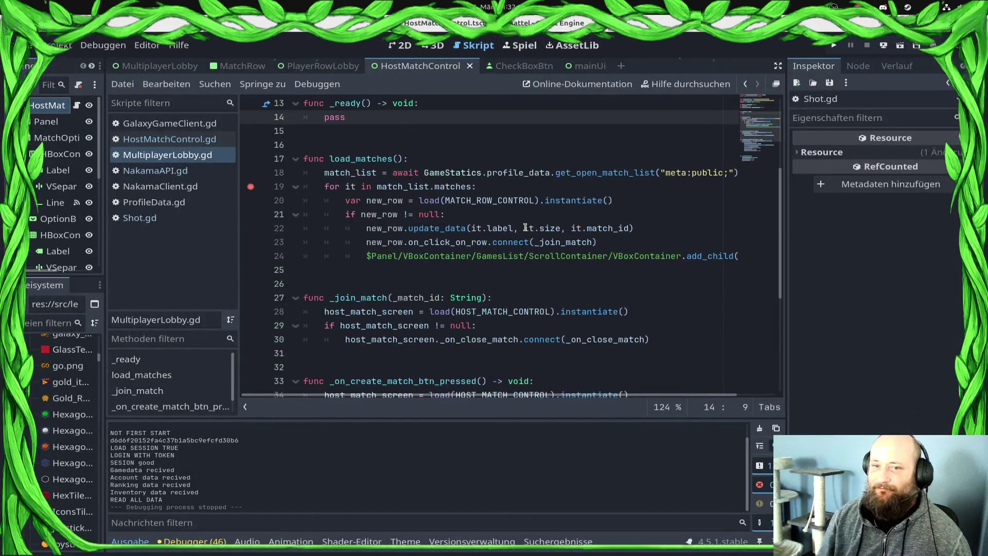
pyautogui.scroll(2, 447, 234)
pyautogui.scroll(-2, 451, 235)
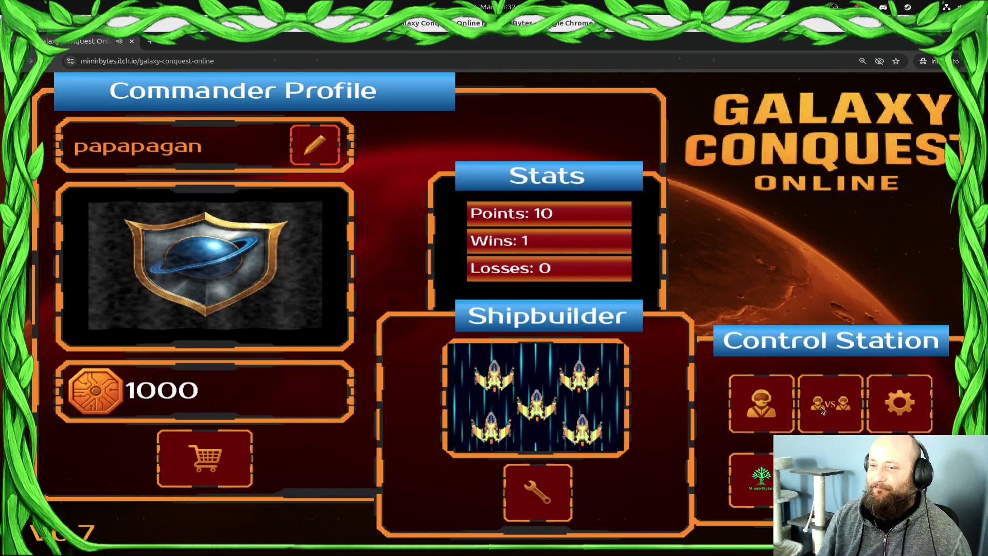
pyautogui.click(816, 409)
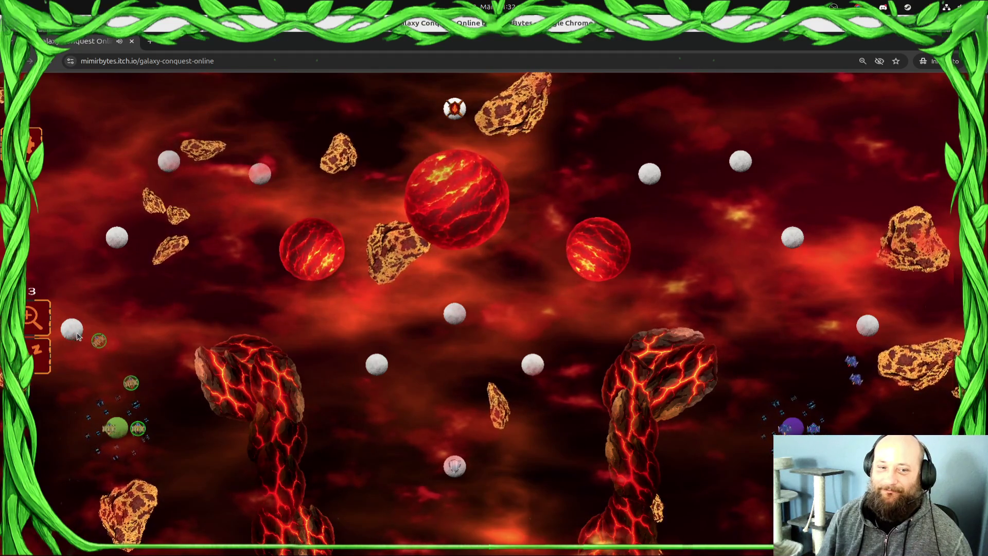
# Send ships from the home planets to capture nearby white planets and regroup at the left green planet.
pyautogui.click(117, 427)
pyautogui.click(94, 345)
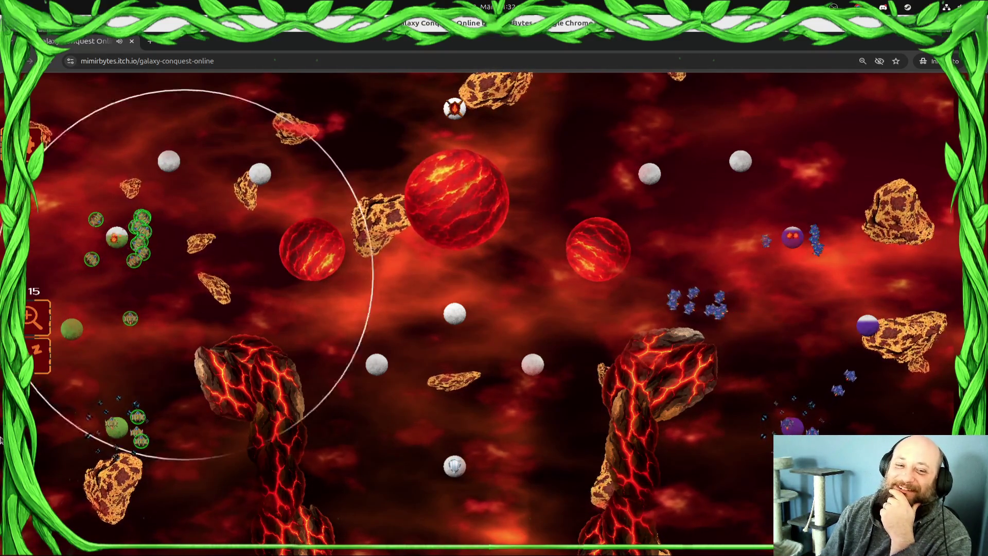
pyautogui.moveTo(214, 224); pyautogui.dragTo(334, 242)
pyautogui.click(169, 162)
pyautogui.moveTo(181, 265); pyautogui.dragTo(187, 266)
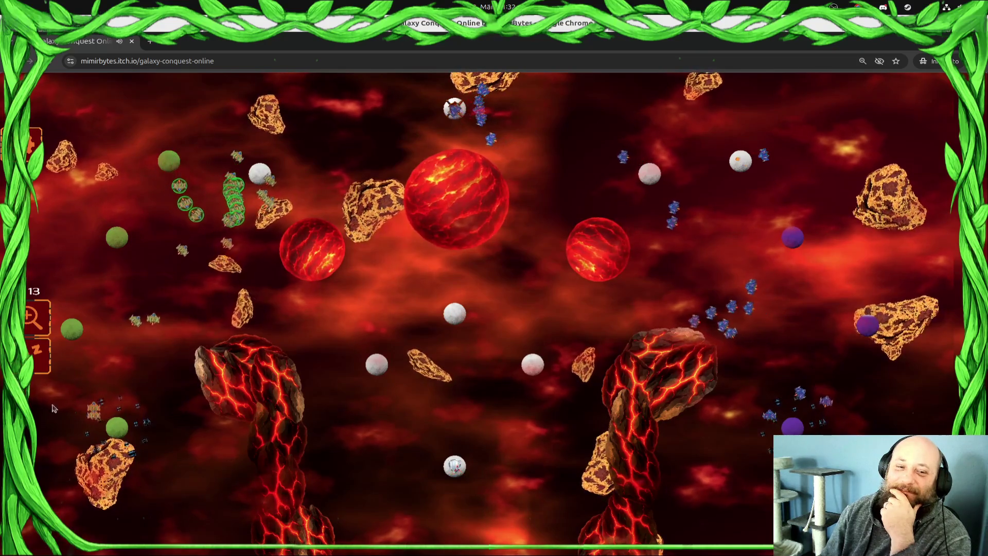
pyautogui.click(117, 237)
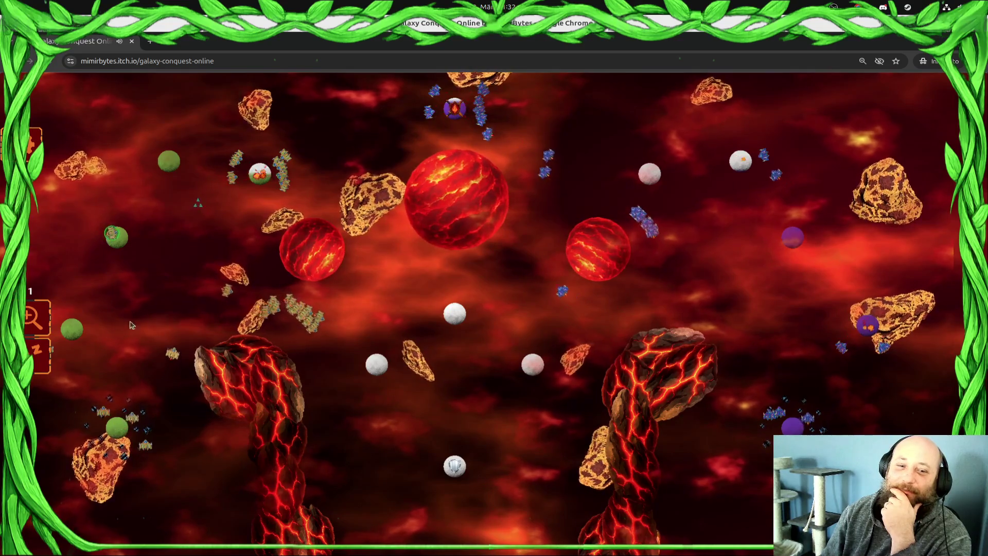
# Select the top-left and lower-left green fleets and mass them toward the central planets.
pyautogui.moveTo(232, 186); pyautogui.dragTo(319, 251)
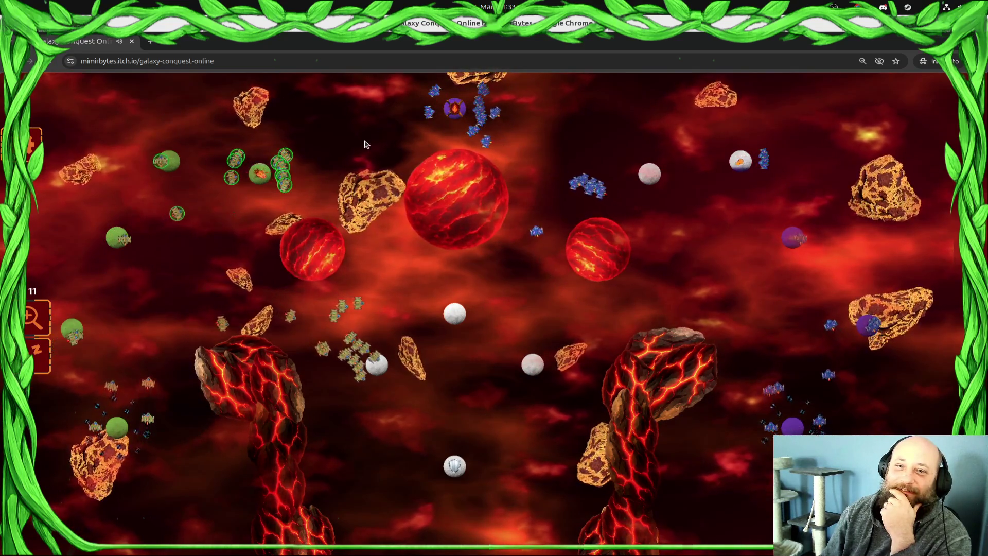
pyautogui.moveTo(217, 195); pyautogui.dragTo(324, 271)
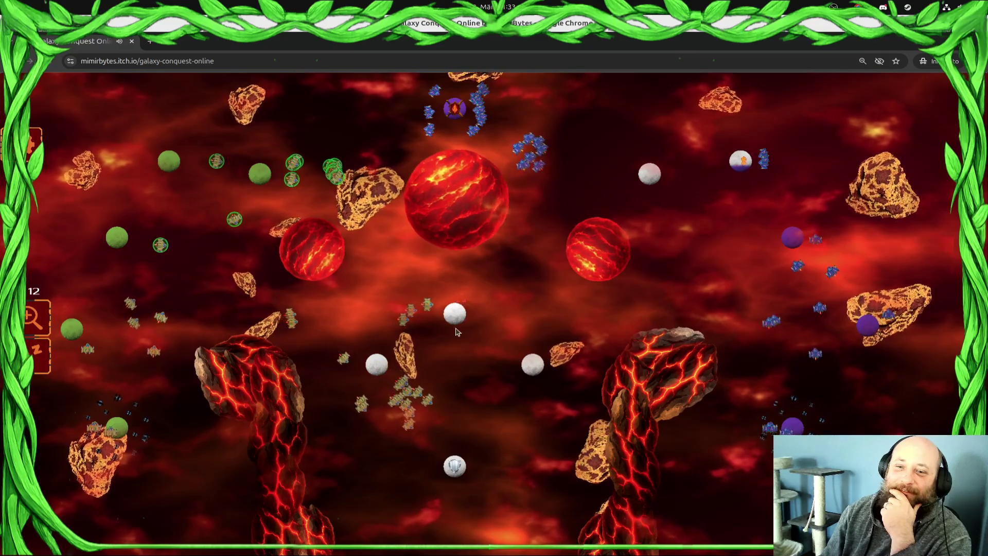
pyautogui.moveTo(175, 345); pyautogui.dragTo(229, 512)
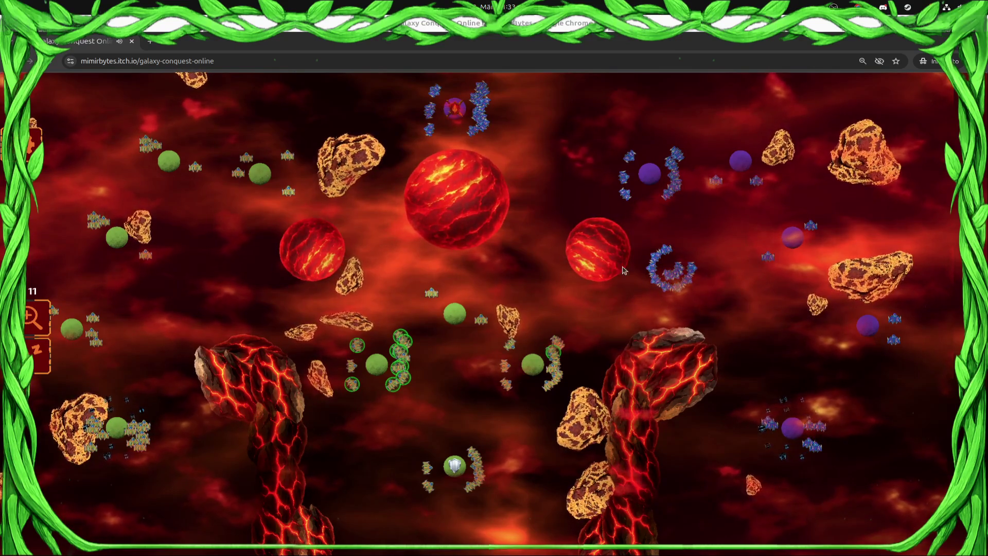
pyautogui.click(404, 298)
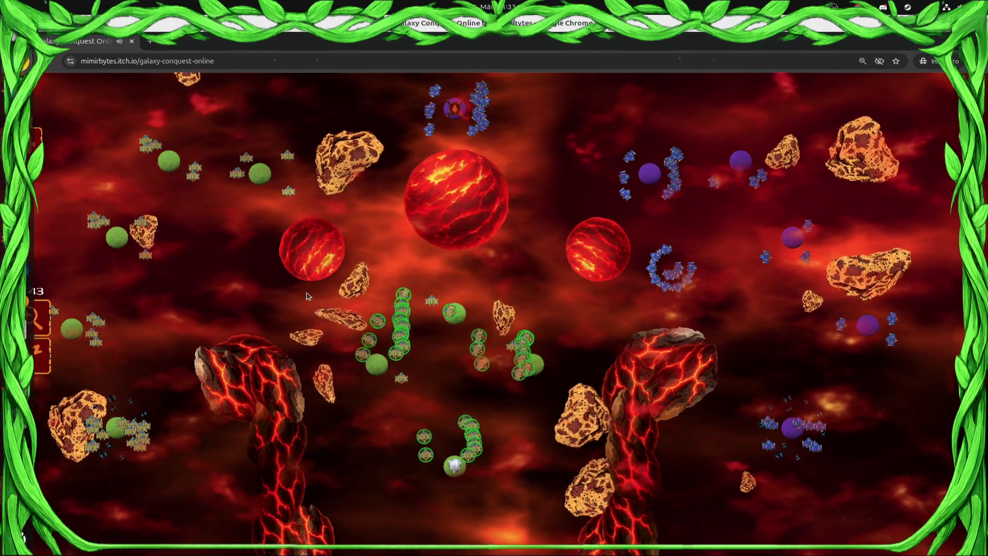
pyautogui.click(363, 248)
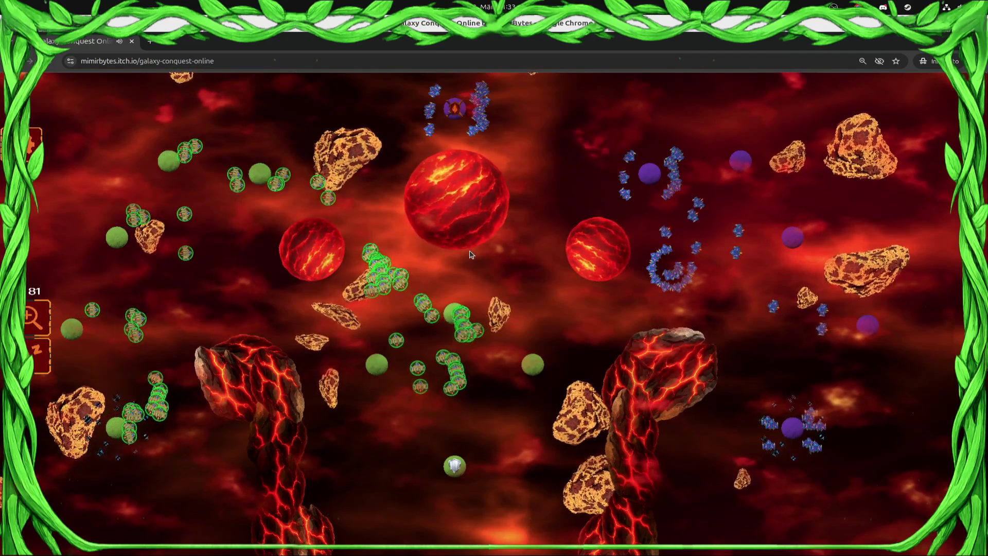
pyautogui.click(382, 170)
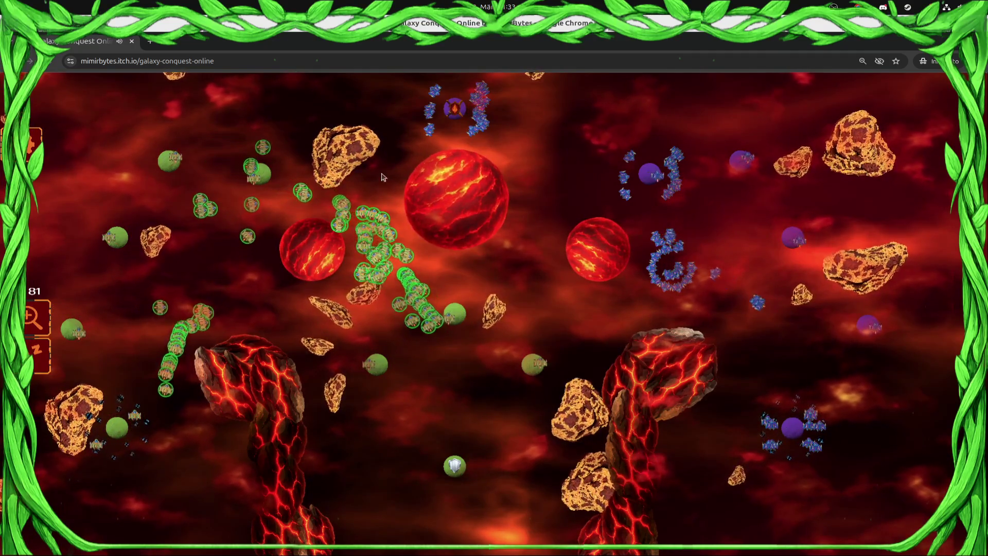